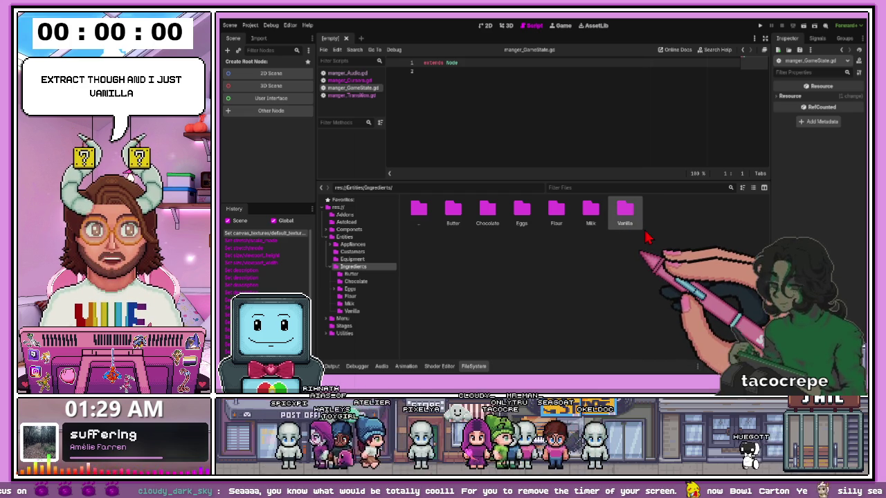
Confirm the Vanilla Extract folder name, then rename the Chocolate folder to Cocoa Powder
key("Return")
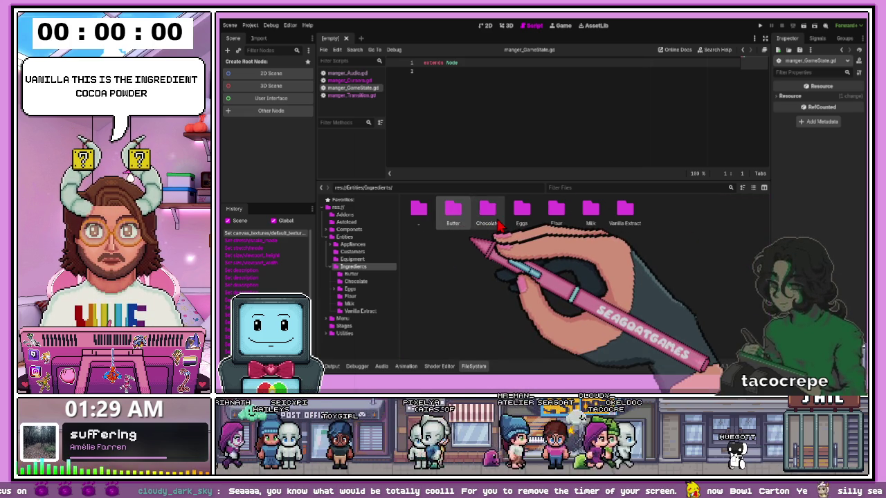
left_click(487, 211)
key("F2")
type("Cocoa Powder")
key("Return")
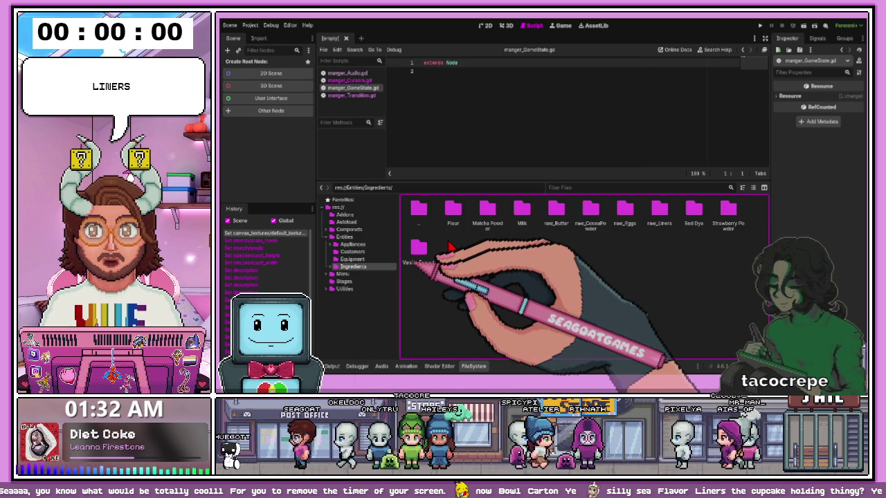
Rename the Flour and Matcha Powder folders to raw_Flour and raw_MatchaPowder
left_click(455, 221)
type("raw_")
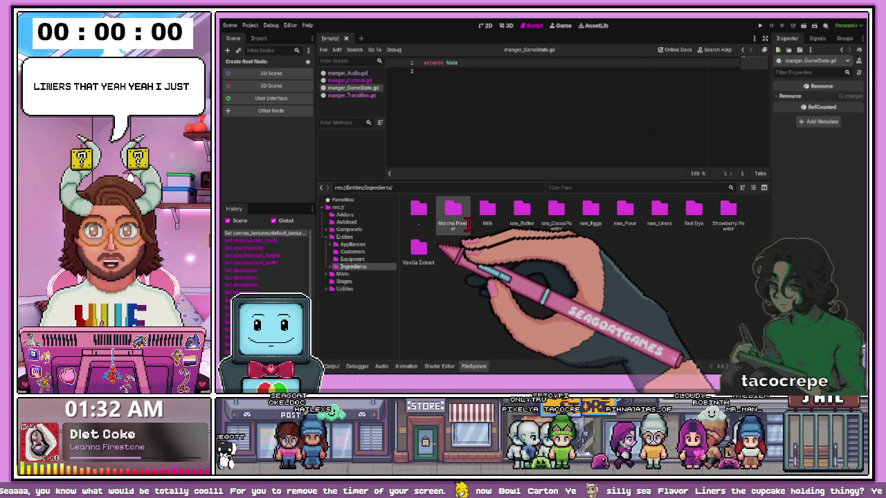
key("F2")
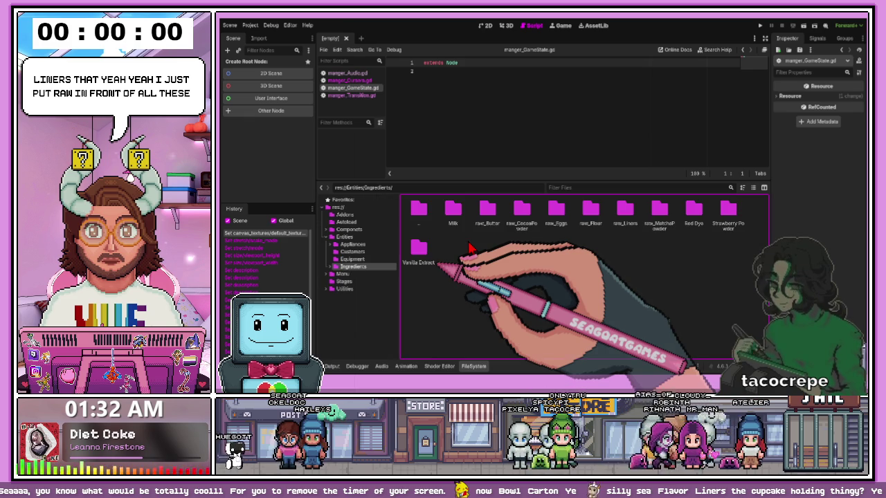
type("raw_MatchaPowder")
key("Return")
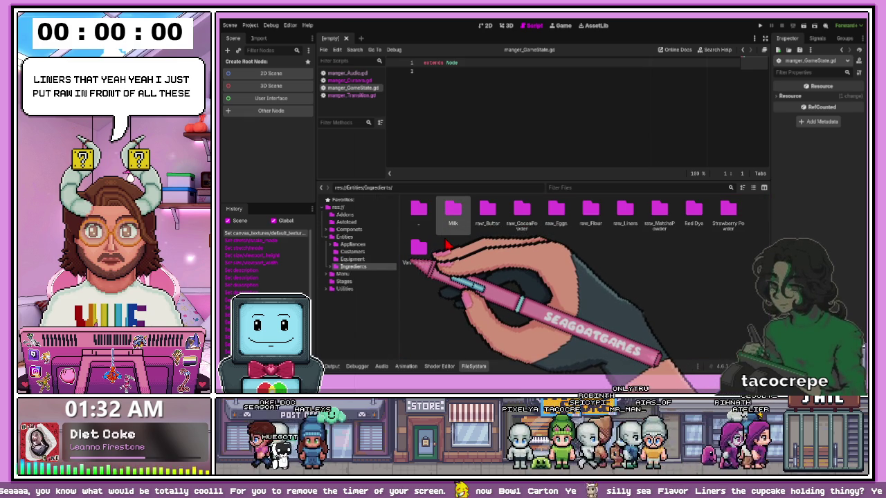
Rename the Milk and Vanilla Extract folders to raw_Milk and raw_VanillaExtract
key("F2")
type("raw_Milk")
key("Return")
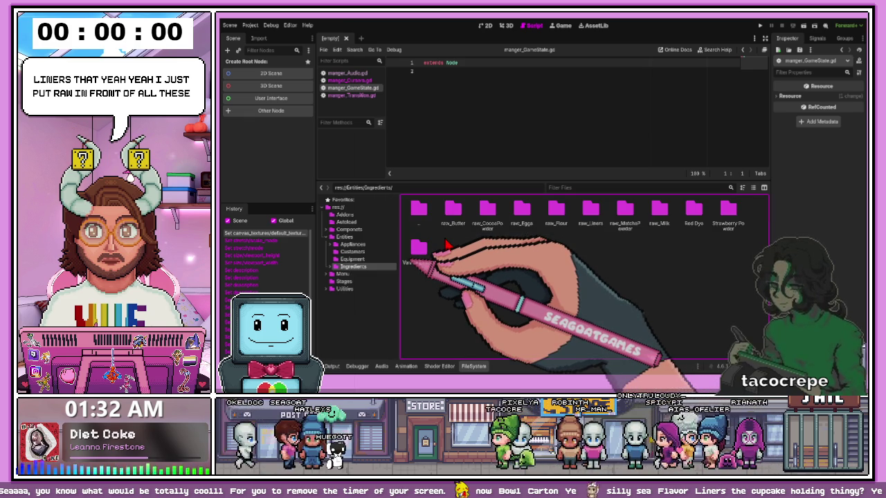
left_click(427, 259)
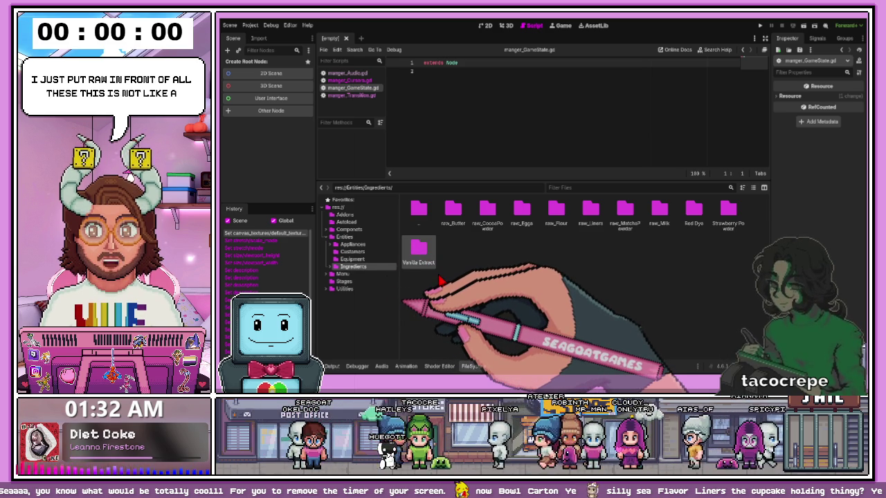
key("Return")
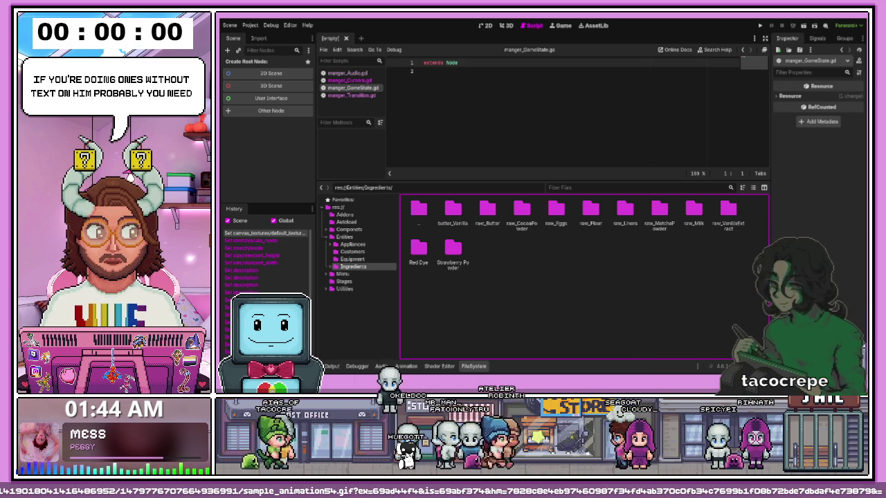
Switch from Godot to the web browser showing the kitchen reference screenshot
key("alt+Tab")
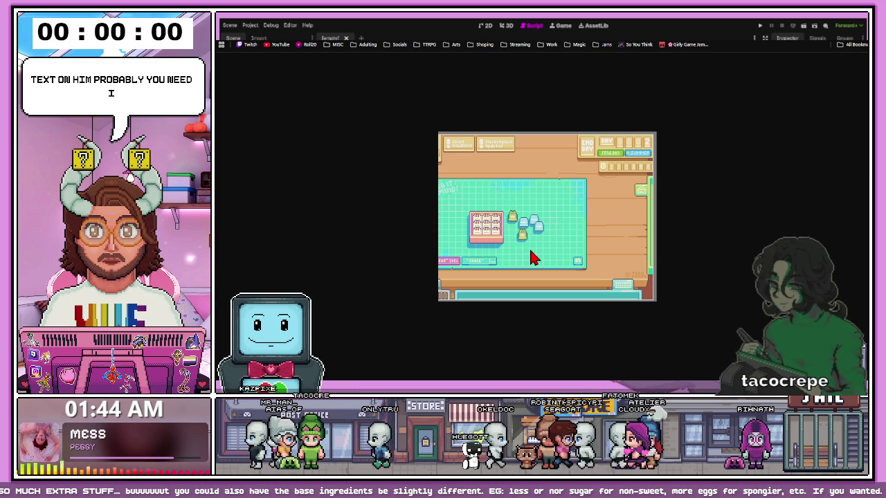
Test the running game preview with the I key and repeated clicks on two controls
key("i")
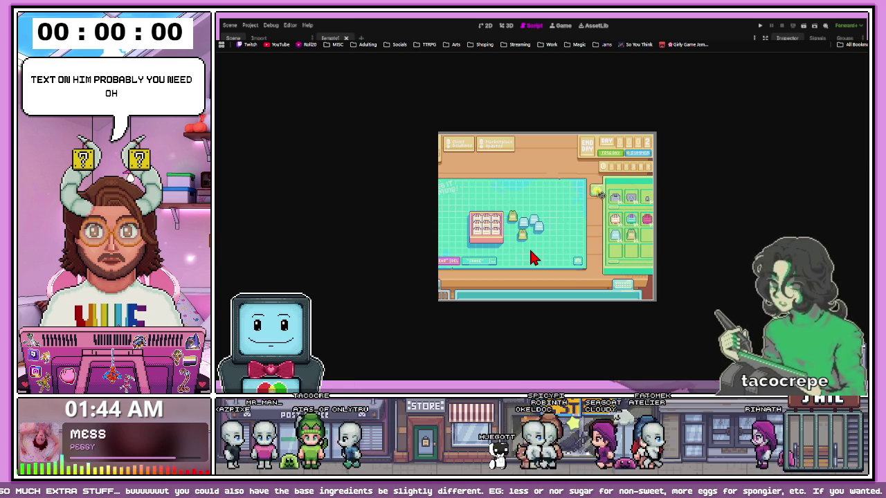
key("i")
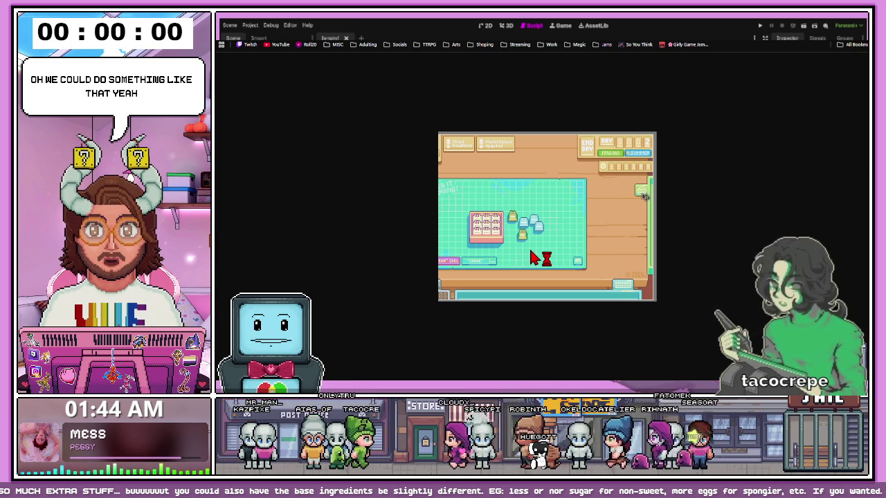
key("i")
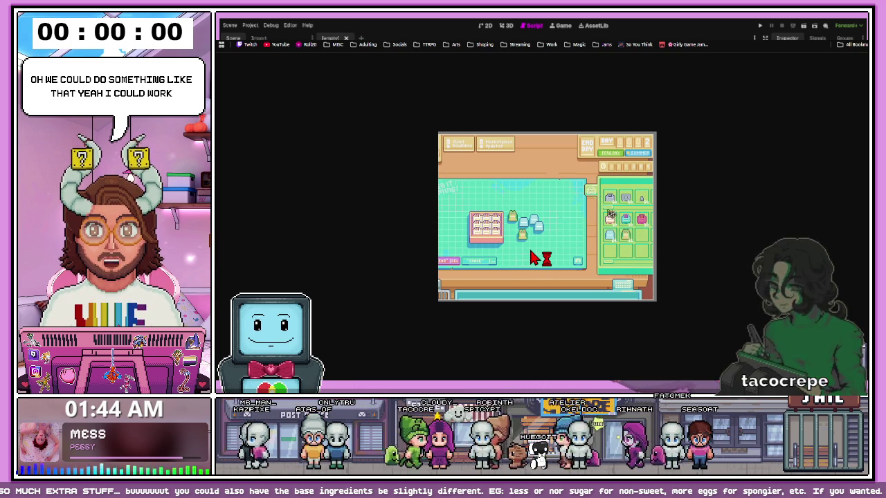
key("i")
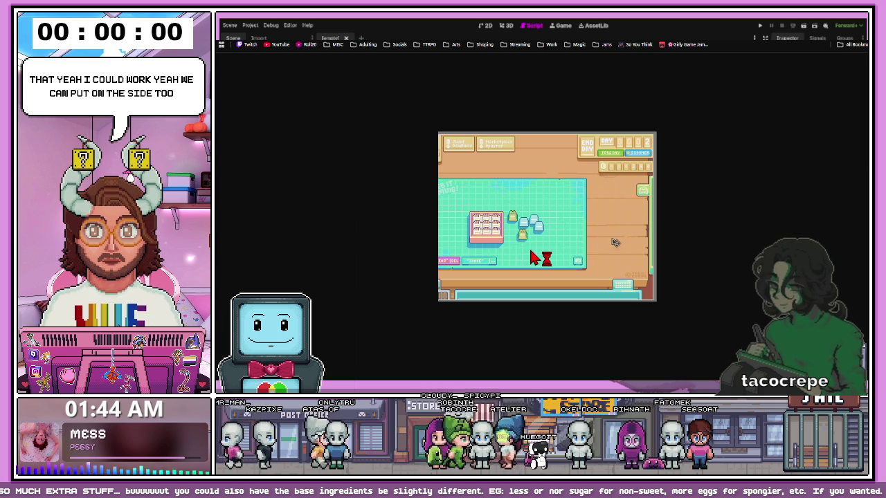
key("i")
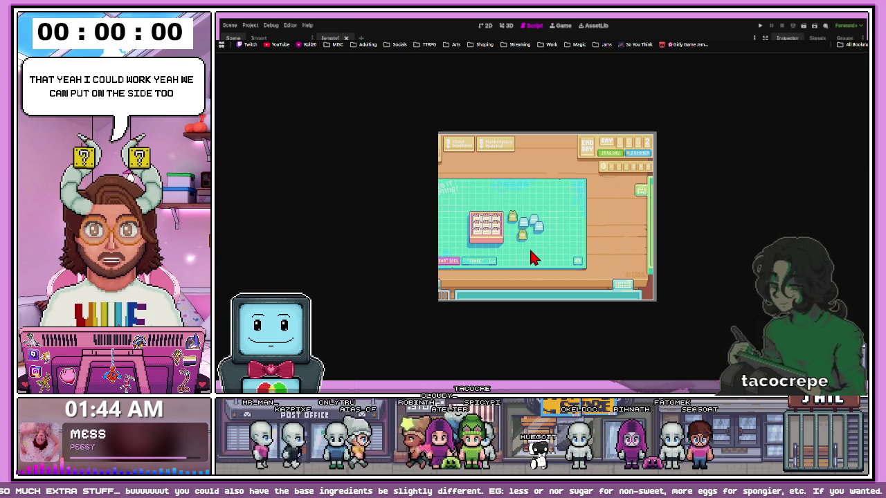
left_click(642, 193)
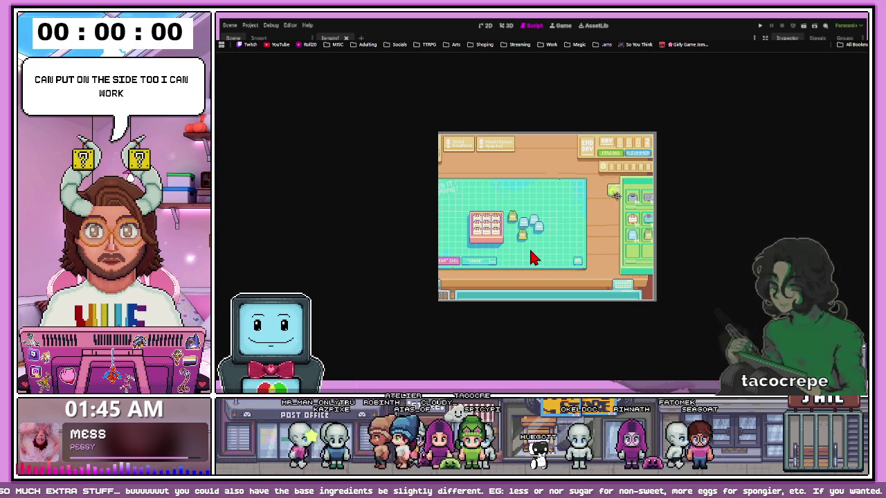
left_click(590, 193)
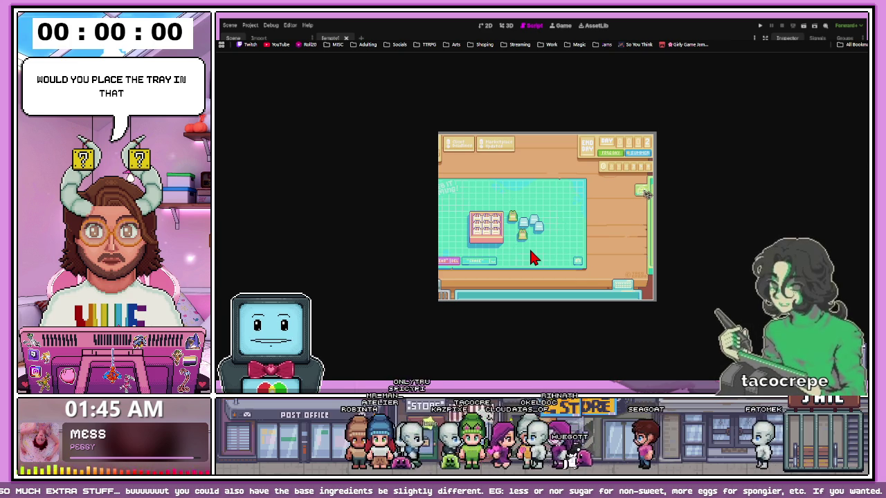
left_click(643, 193)
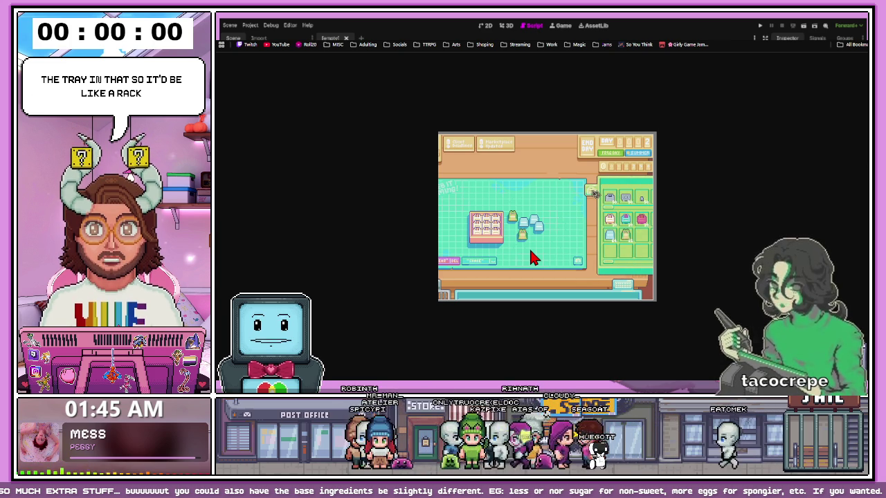
left_click(590, 193)
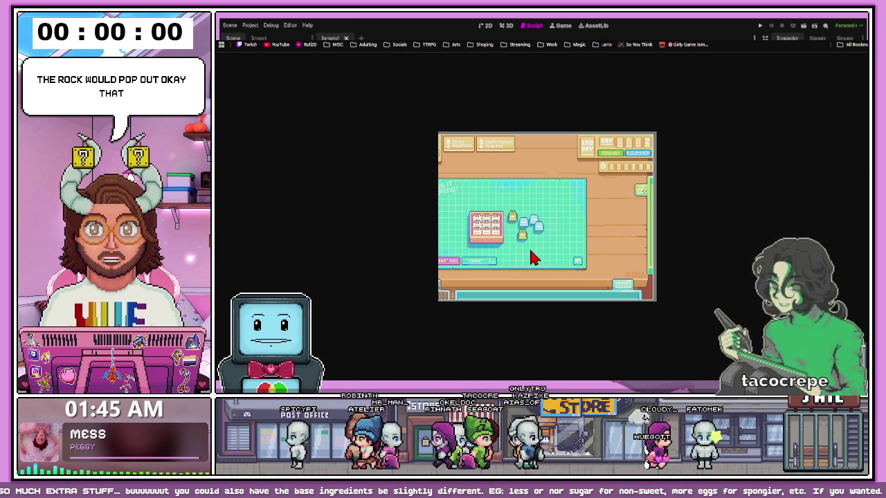
left_click(642, 193)
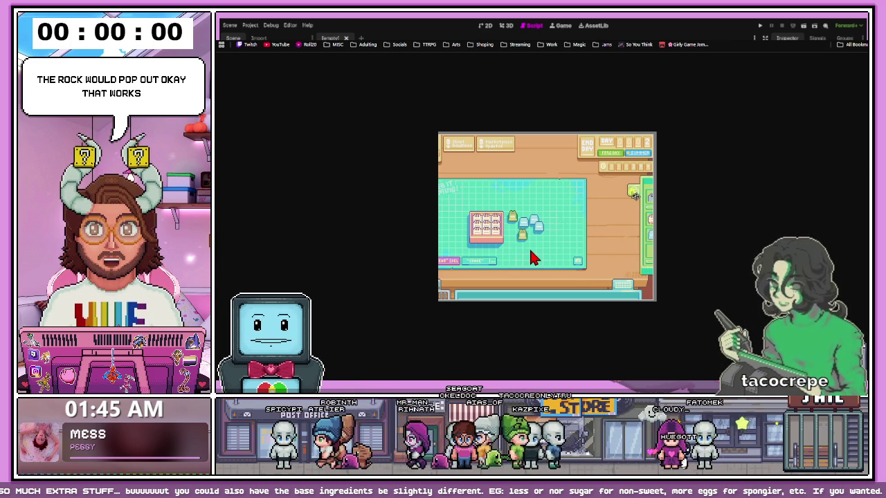
left_click(590, 192)
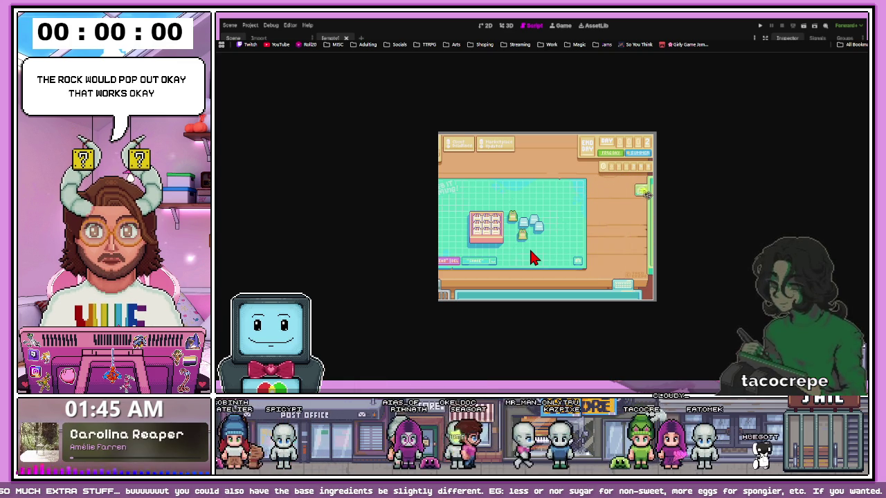
left_click(643, 193)
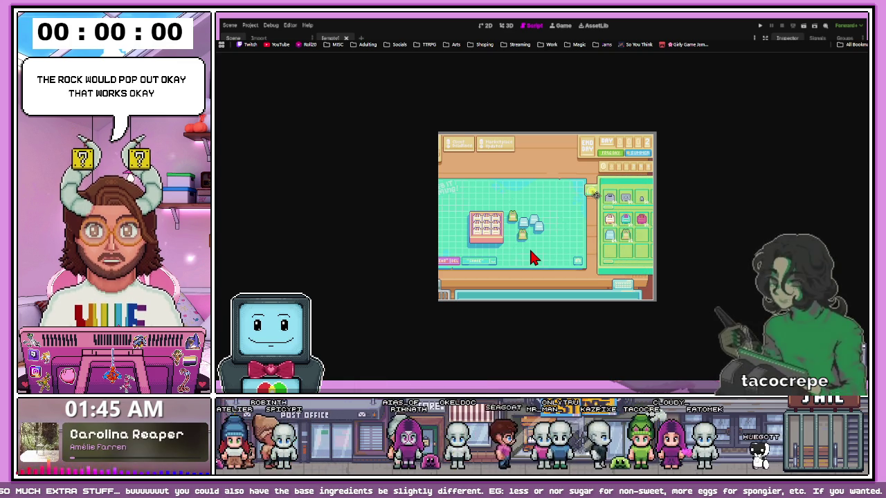
left_click(590, 193)
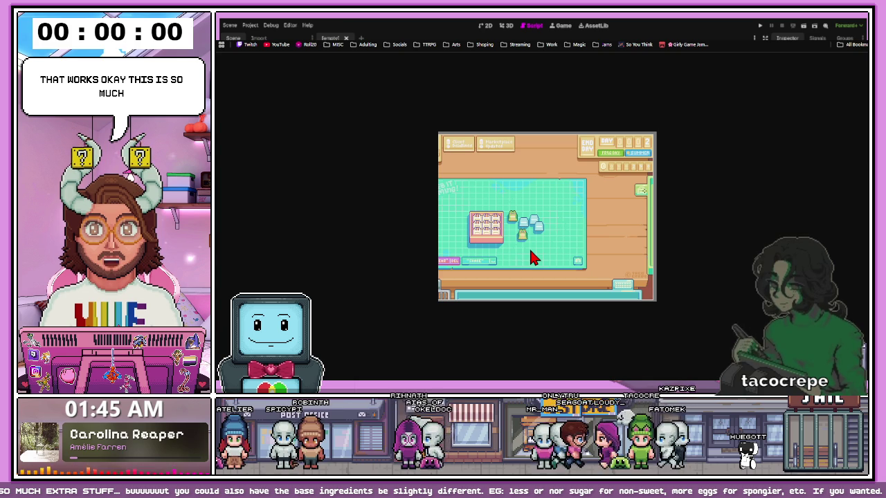
Stop the running game with F8 to return to the Godot editor
left_click(643, 191)
left_click(599, 195)
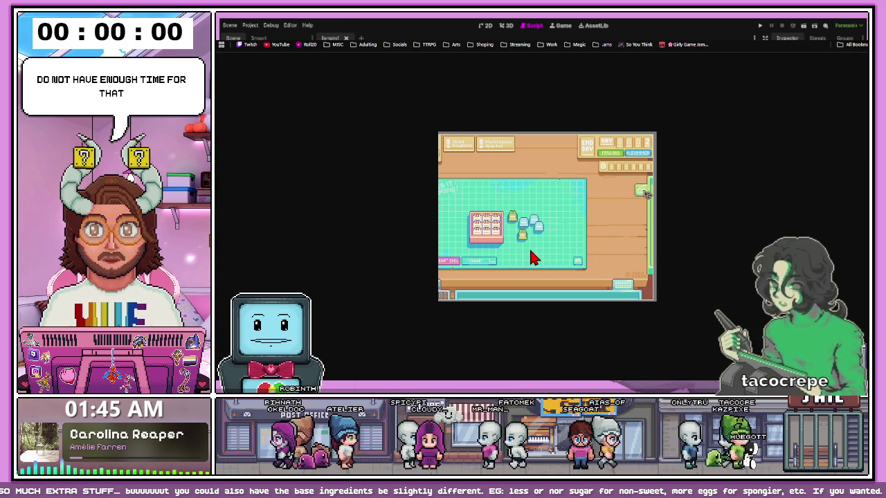
key("F8")
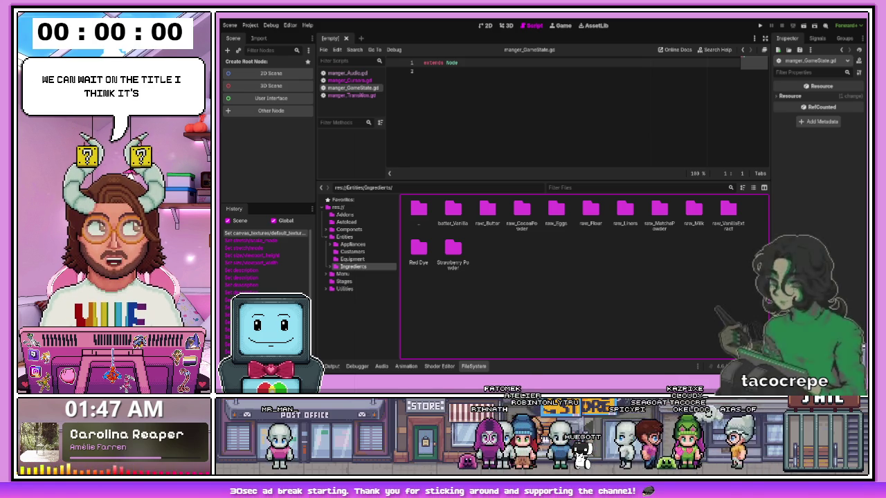
Create a 2D Scene root named menu_MainMenu and enlarge the 2D viewport
left_click(270, 73)
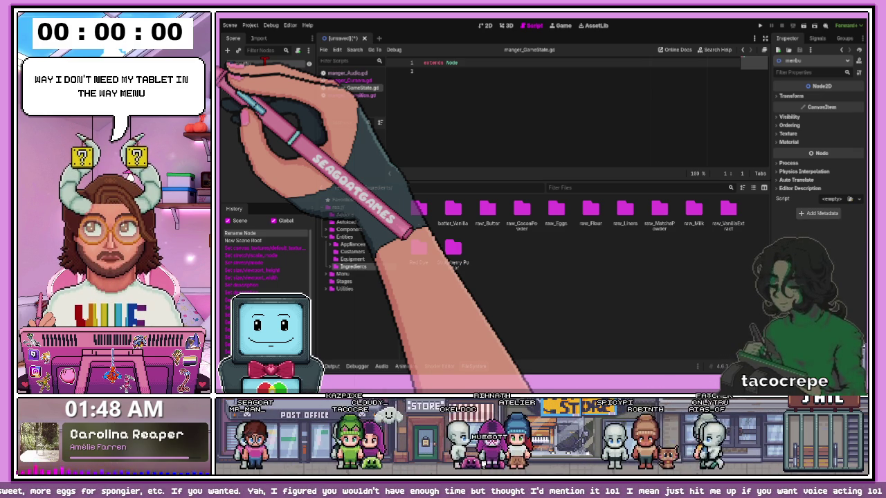
type("_MainMenu")
key("Return")
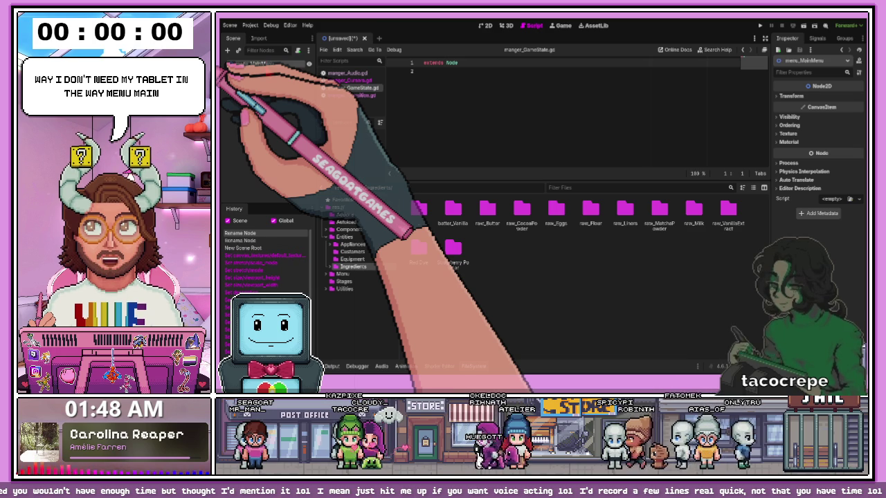
left_click(485, 25)
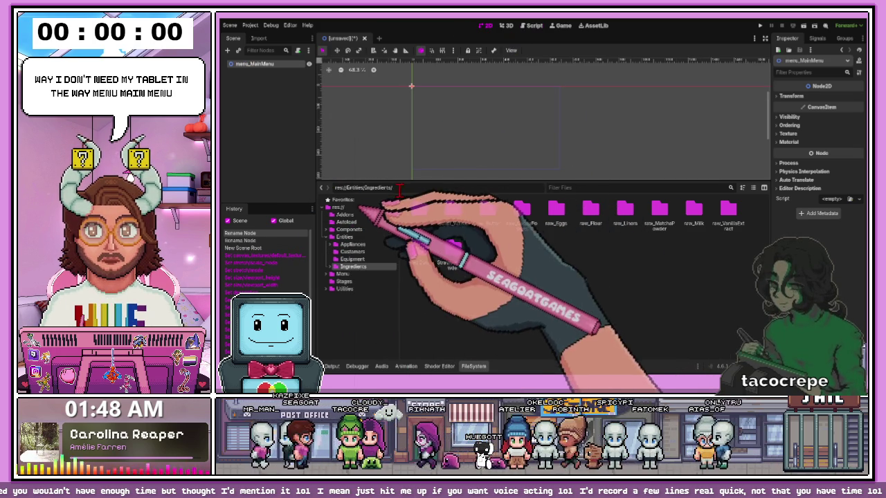
mouse_move(406, 182)
left_mouse_down()
mouse_move(406, 291)
mouse_move(406, 262)
left_mouse_up()
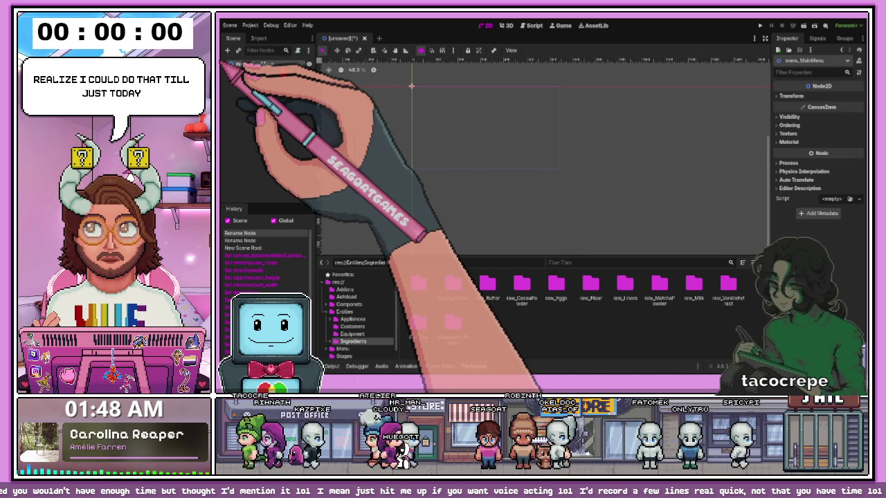
key("ctrl+a")
Add a ColorRect child under menu_MainMenu and size it to 640 × 360
type("ColorRect")
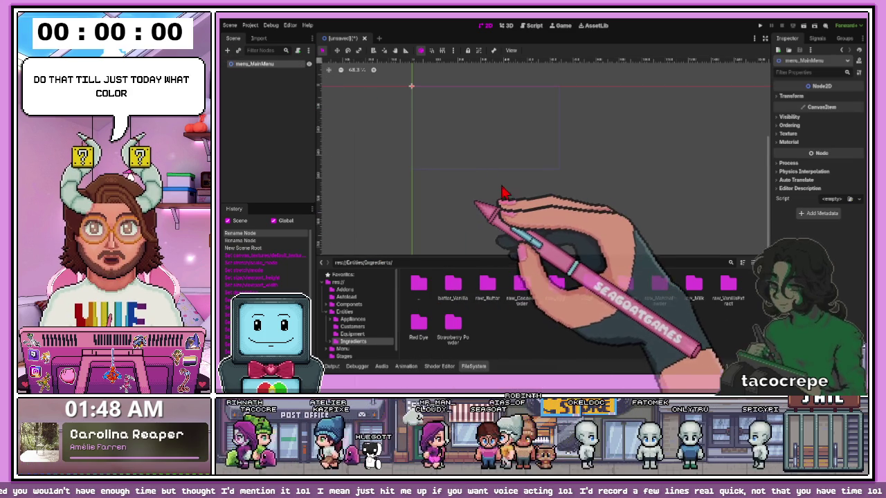
key("Return")
scroll(415, 89, "up", 3)
mouse_move(418, 91)
left_mouse_down()
mouse_move(654, 220)
mouse_move(647, 216)
left_mouse_up()
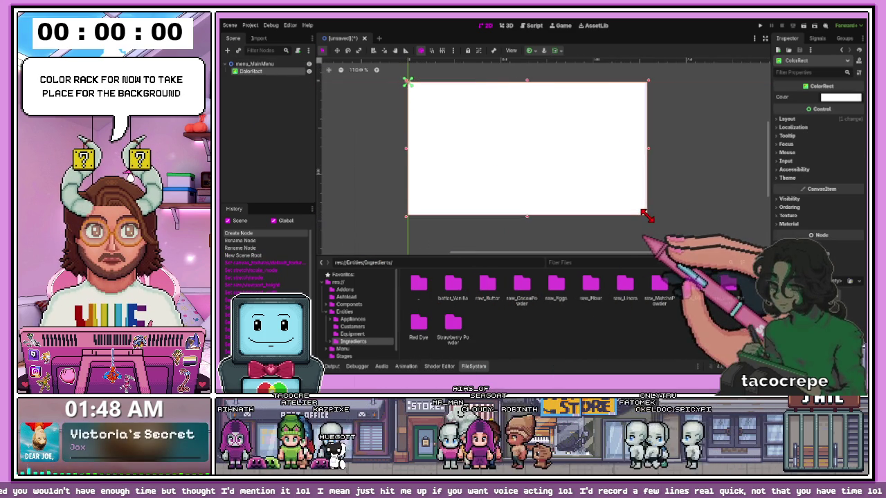
left_click(795, 119)
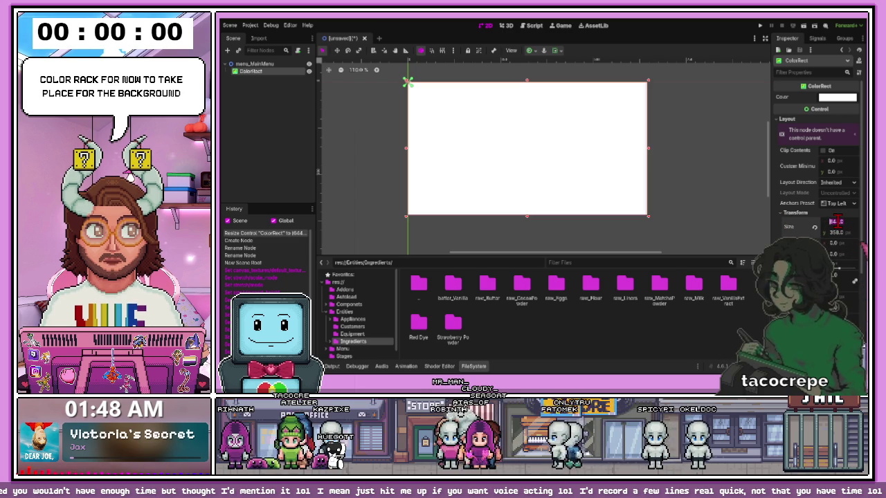
left_click(835, 231)
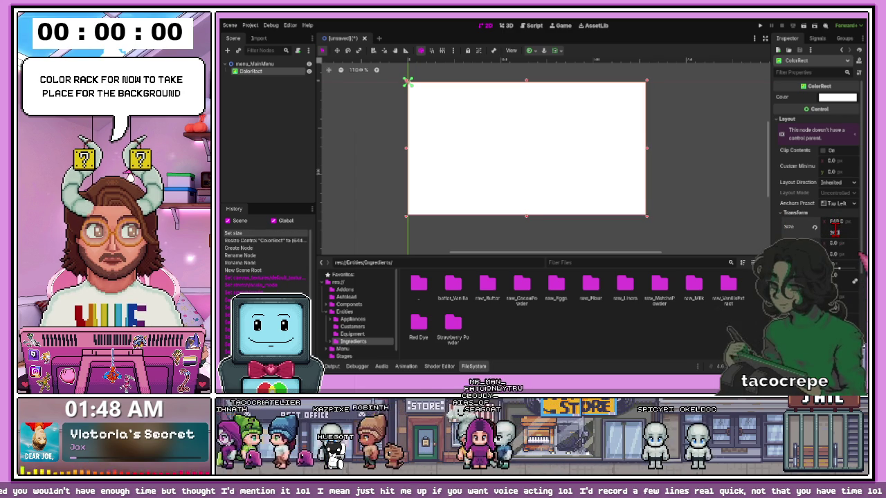
key("Return")
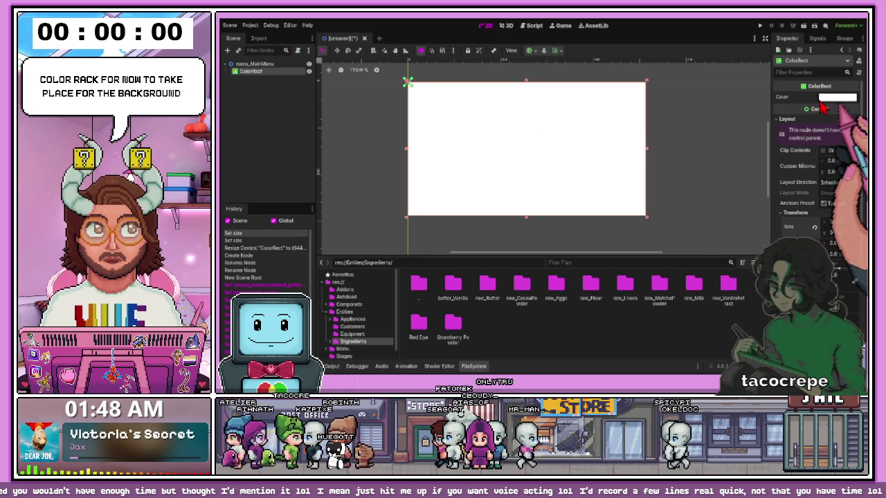
Fill the ColorRect with a dark purple colour and reselect the menu_MainMenu root
key("ctrl+v")
left_click_drag(858, 149, 858, 173)
left_click(858, 173)
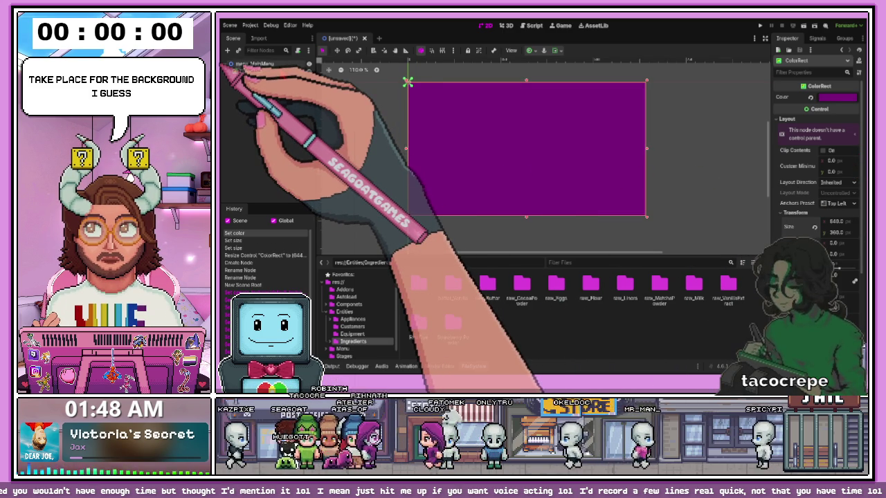
left_click(229, 63)
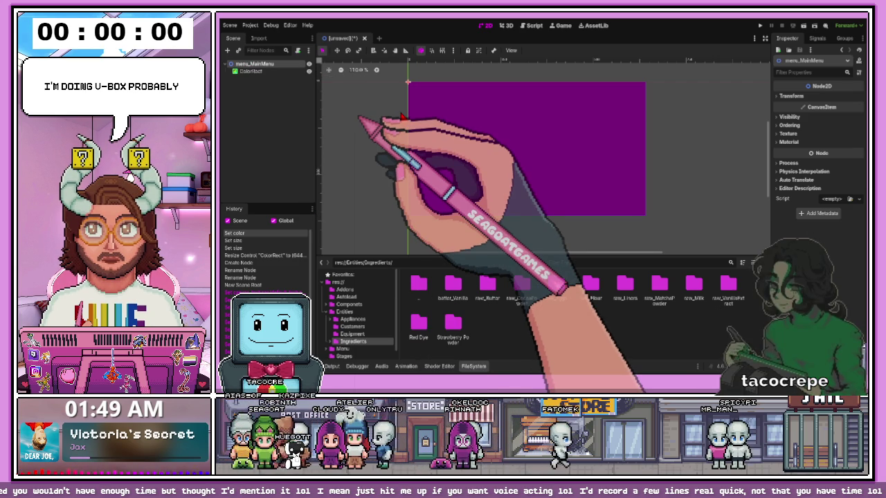
Add a VBoxContainer under the root with a Button inside it
key("ctrl+a")
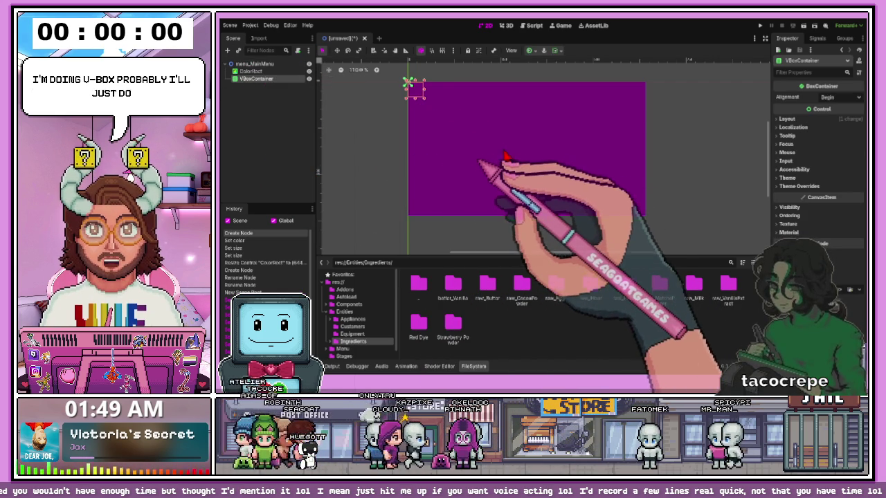
key("ctrl+a")
scroll(379, 79, "up", 3)
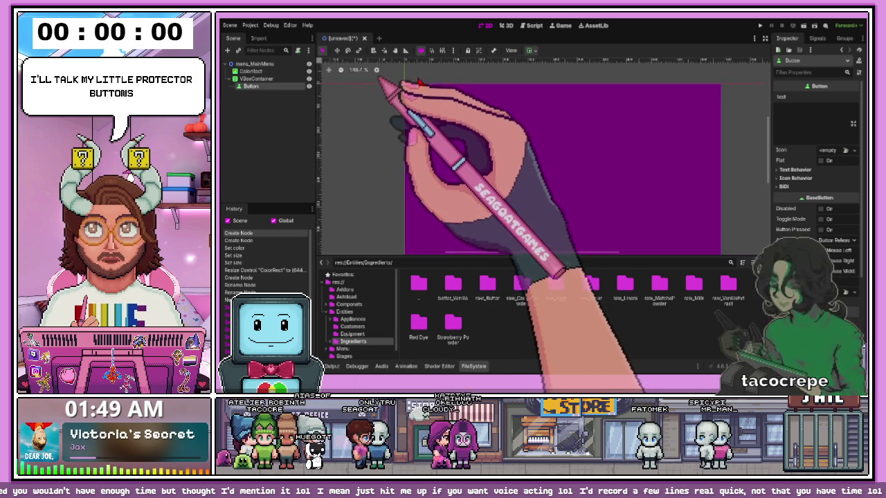
scroll(380, 78, "up", 2)
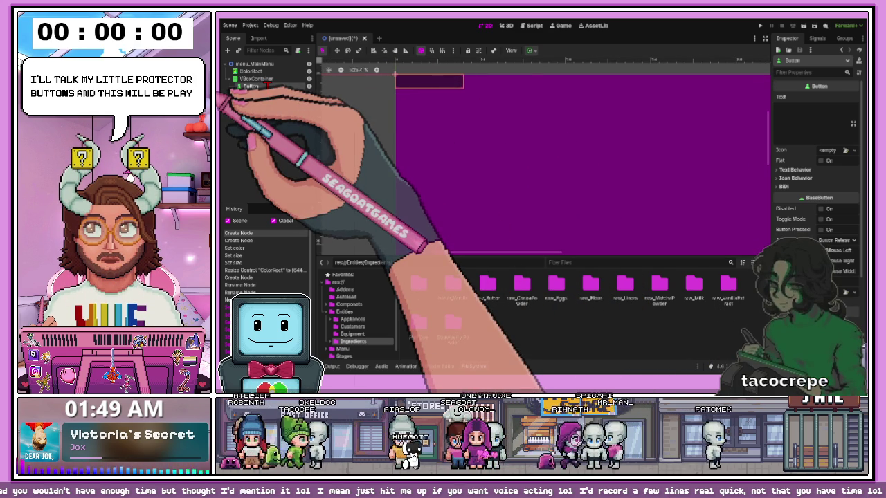
Name the button node Play and set its label text to 'PLay'
type("Play")
key("Return")
left_click(799, 111)
type("PLay")
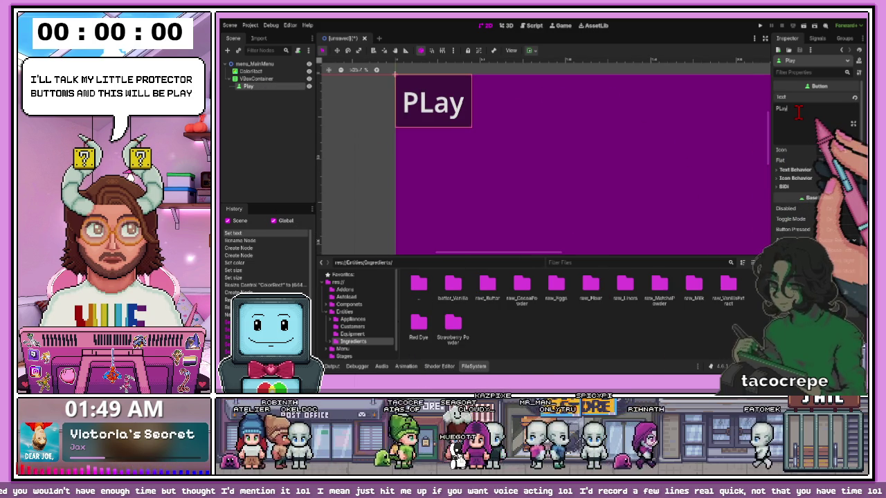
left_click(423, 154)
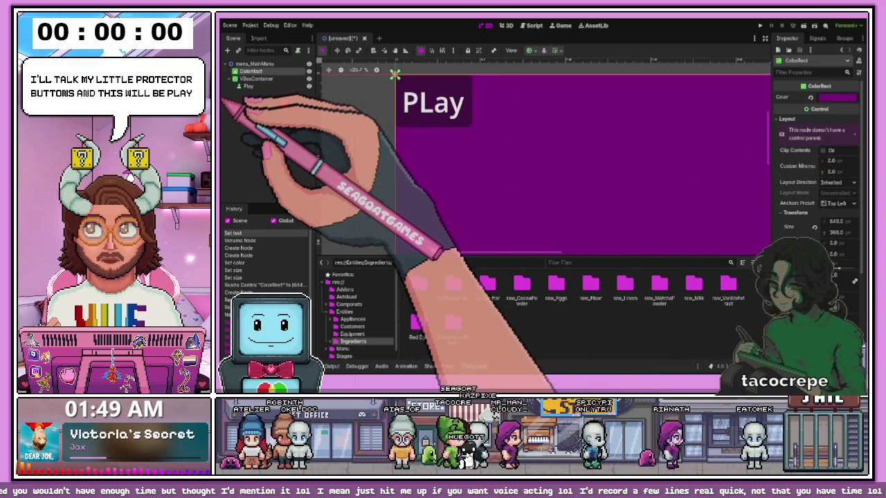
left_click(246, 86)
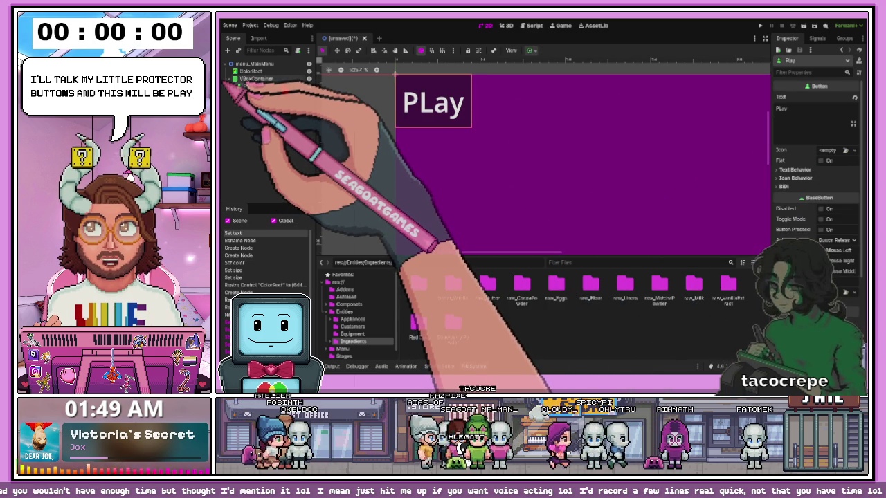
left_click(256, 78)
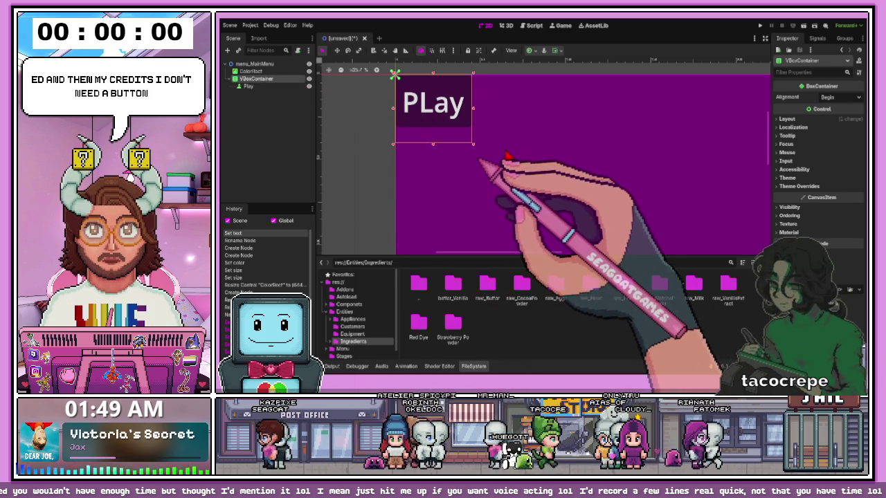
Add three more buttons, which end up nested under one another
key("Return")
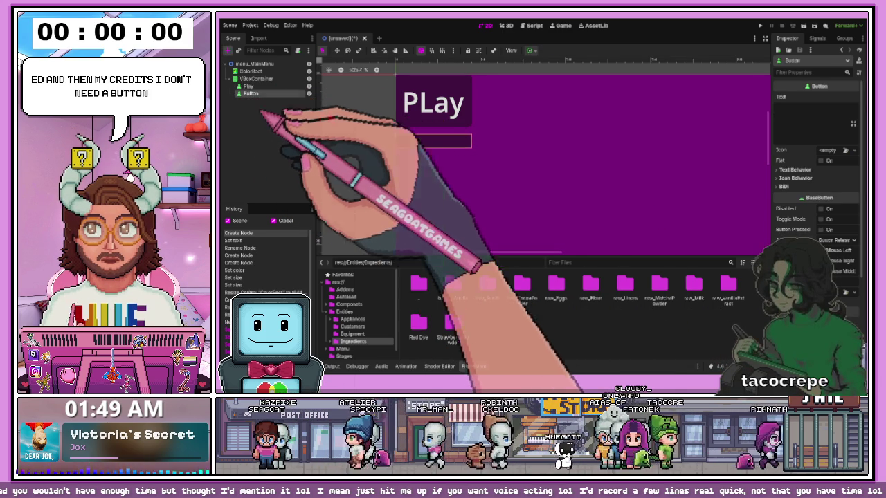
key("ctrl+a")
key("Return")
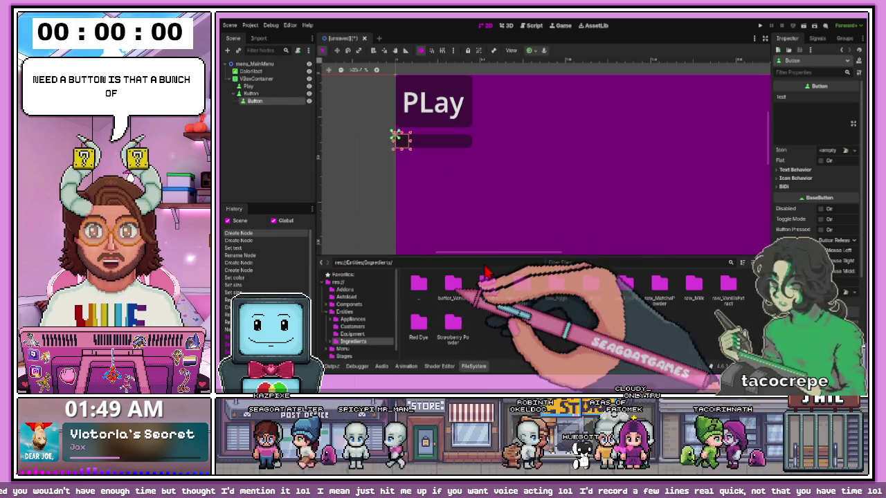
key("ctrl+a")
key("Return")
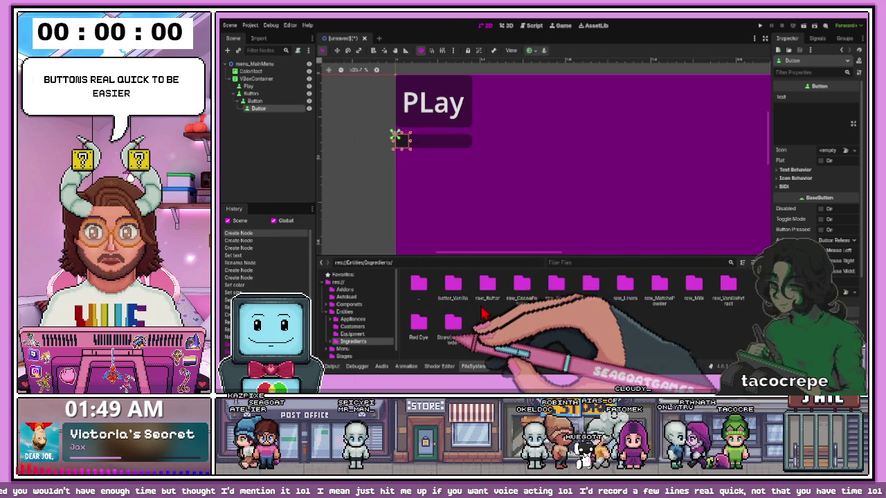
left_click(226, 182)
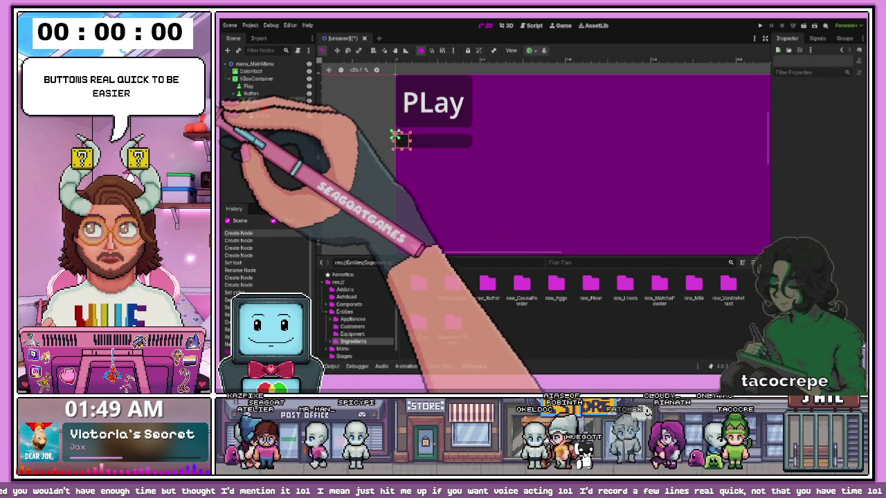
Move Button2, Button3 and Button4 into the VBoxContainer so they stack under Play
left_click_drag(253, 101, 256, 78)
left_click_drag(253, 109, 256, 78)
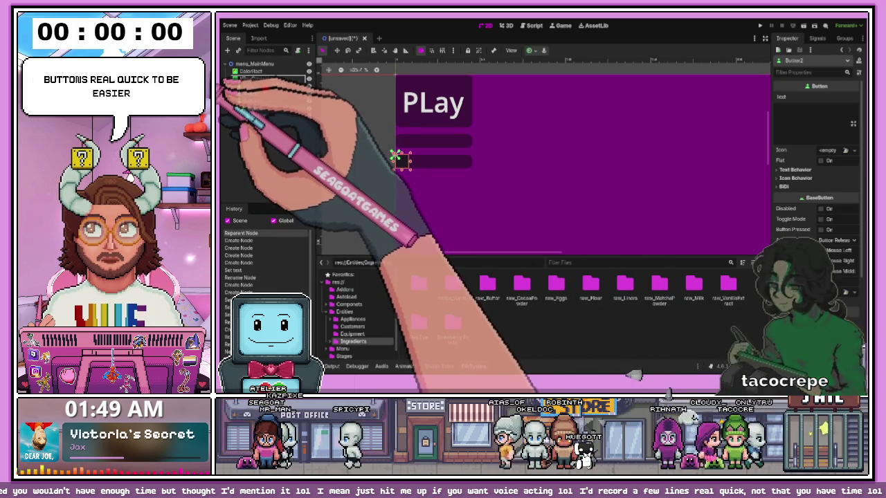
left_click_drag(224, 117, 231, 77)
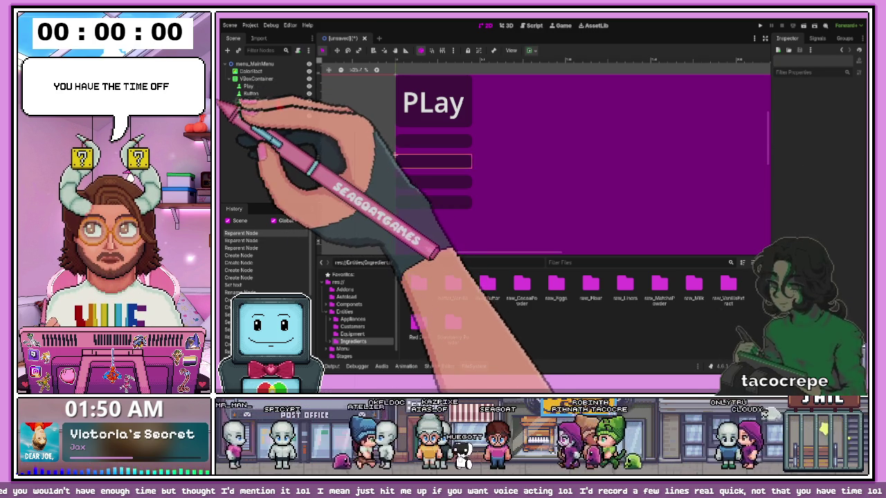
left_click(433, 141)
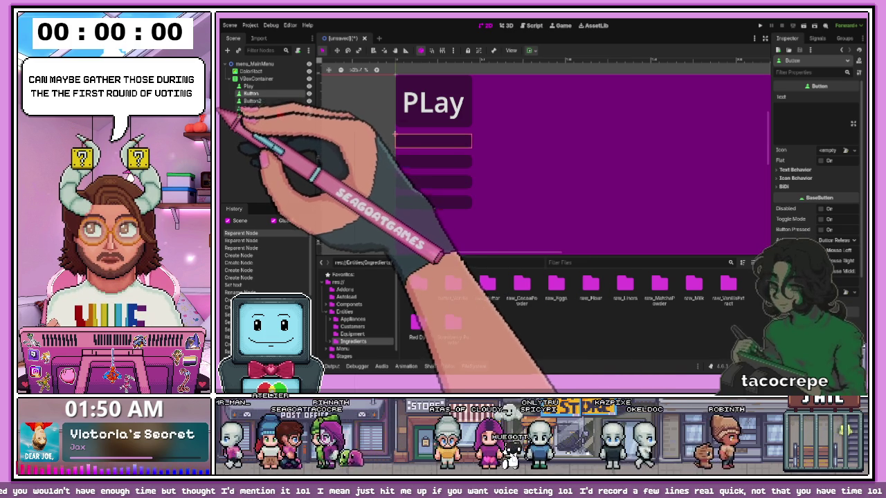
left_click(801, 106)
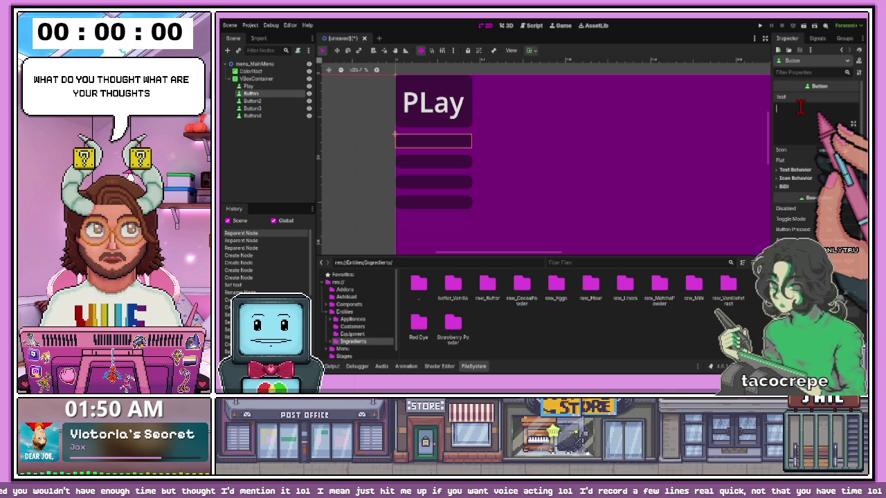
Label the second button 'Credits' and rename its node to Credits
type("Cr")
type("editrs")
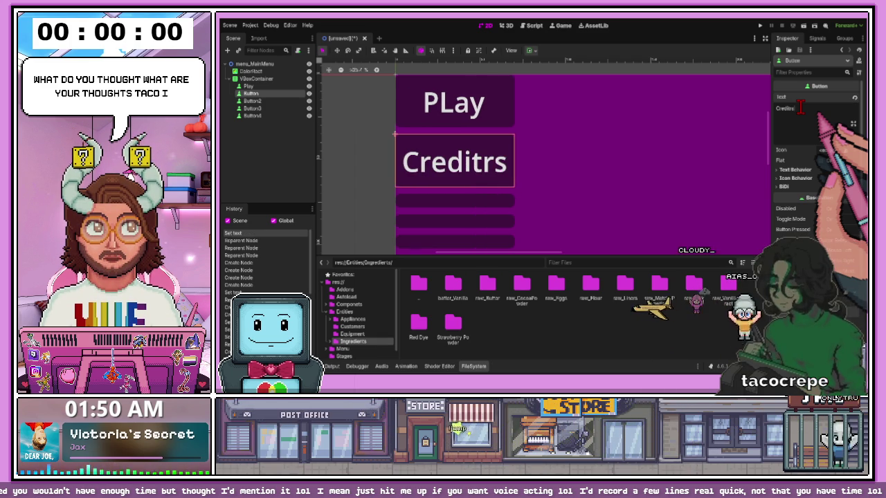
key("BackSpace")
key("BackSpace")
type("s")
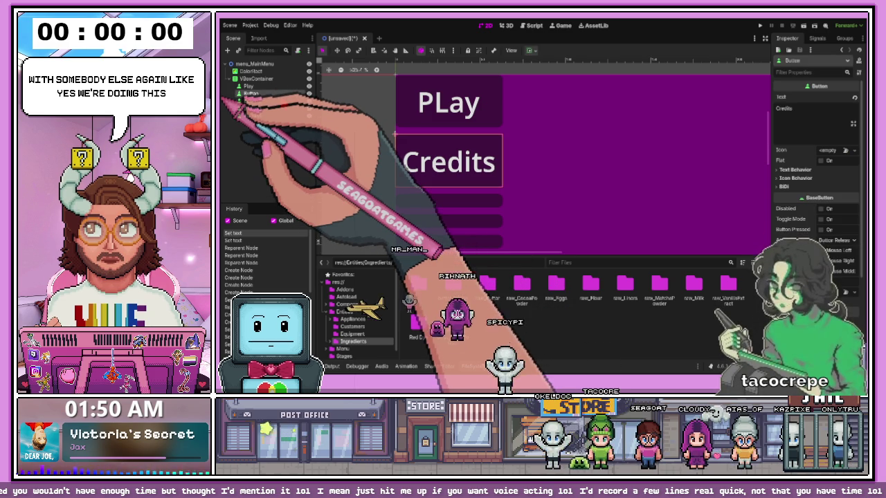
key("F2")
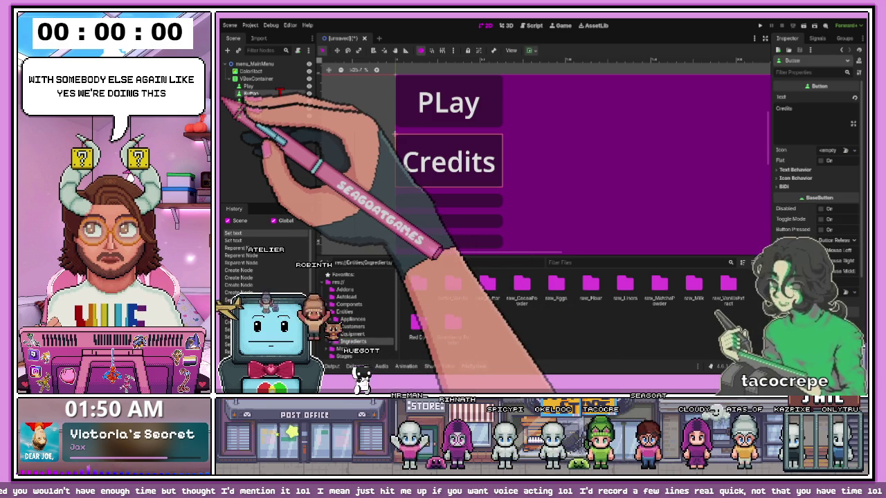
type("Credits")
key("Return")
key("Down")
Label the third button 'Settings' and the fourth button 'Quit'
left_click(799, 111)
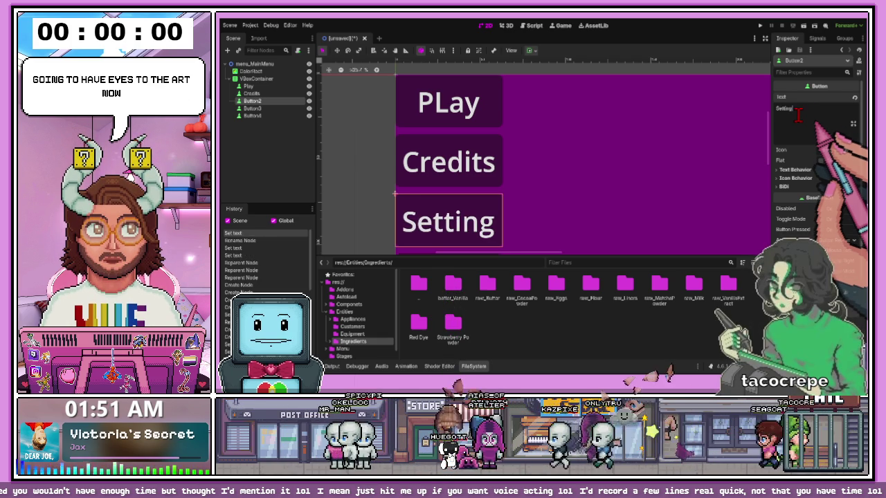
type("s")
left_click(394, 74)
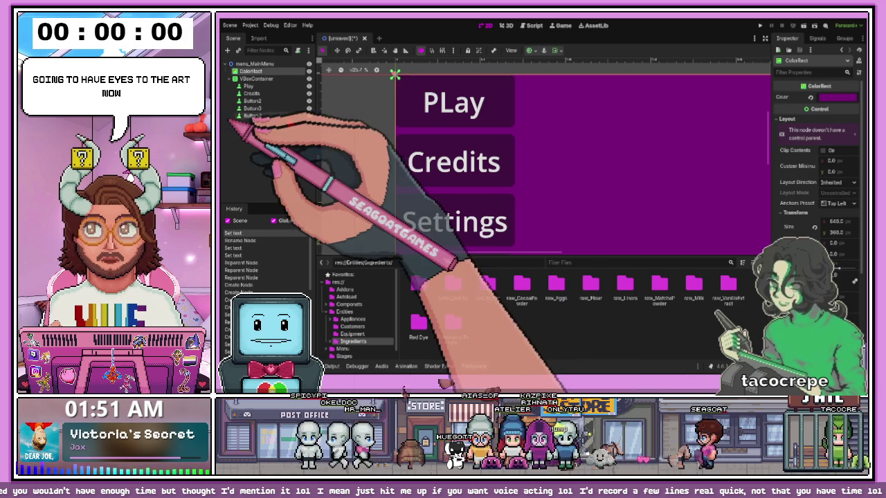
left_click(454, 222)
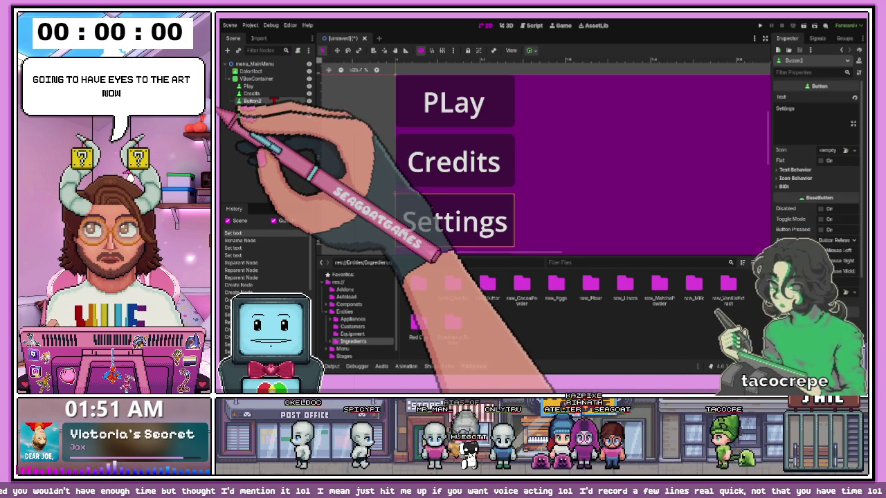
left_click(252, 109)
left_click(786, 109)
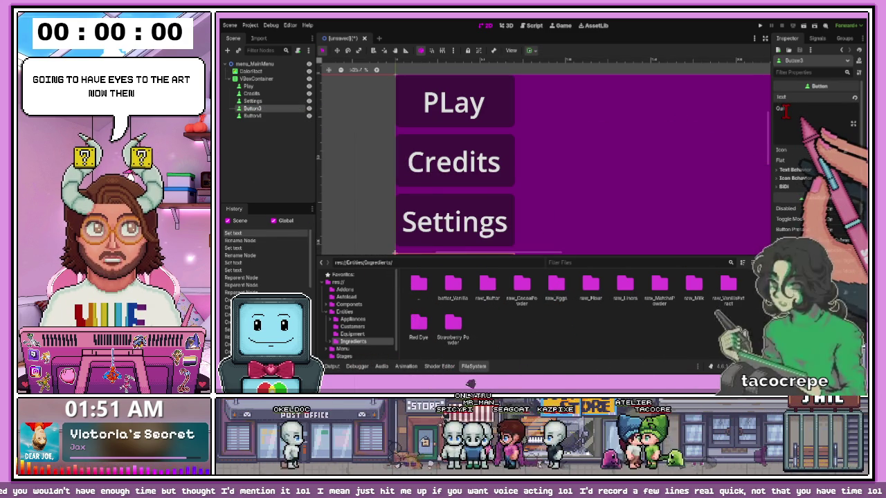
type("t")
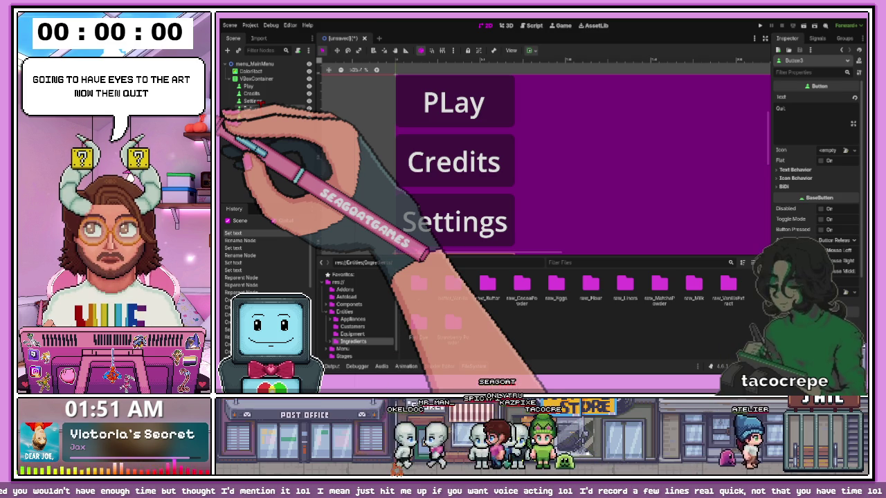
Name the last button node Quit and delete the leftover empty button
key("ctrl+a")
key("Return")
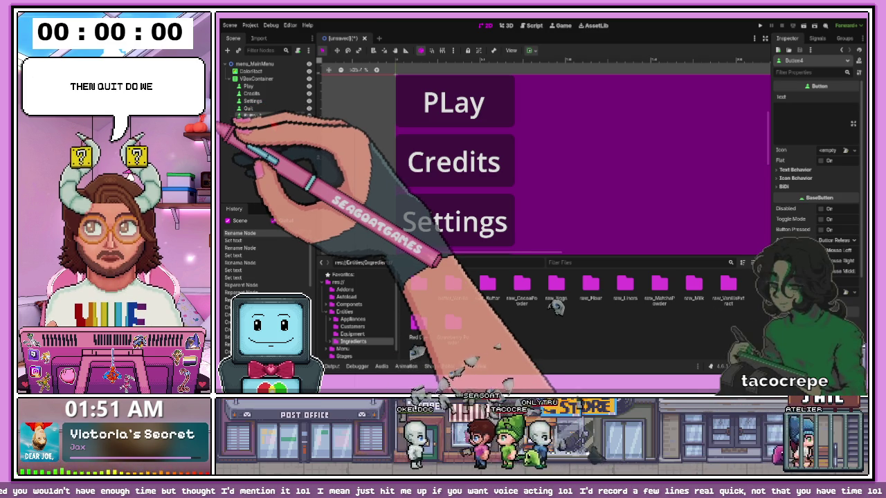
scroll(526, 156, "down", 6)
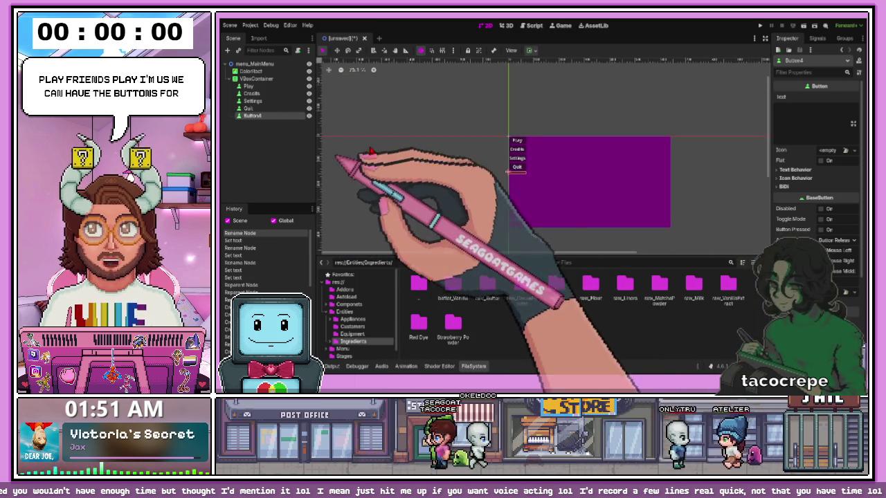
scroll(594, 174, "up", 6)
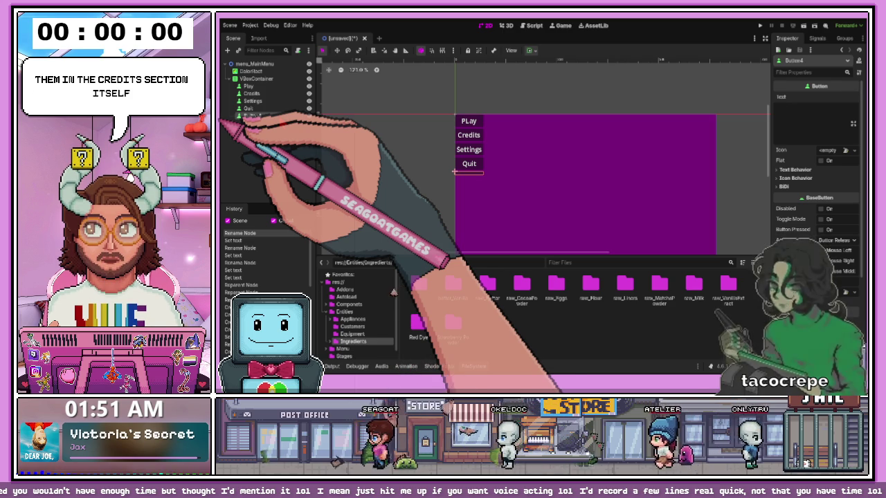
key("Delete")
scroll(477, 156, "down", 2)
Move Credits back into the VBoxContainer directly after Play
left_click(256, 78)
scroll(470, 139, "up", 2)
left_click(465, 126)
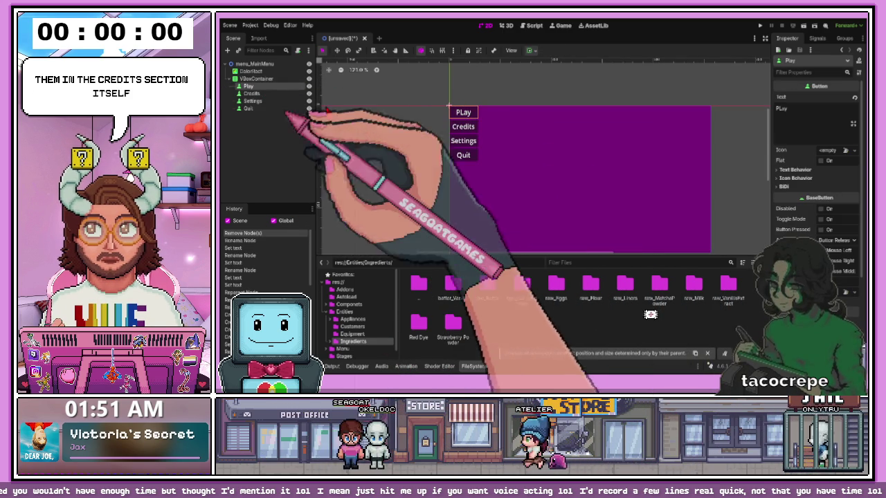
left_click_drag(256, 93, 246, 85)
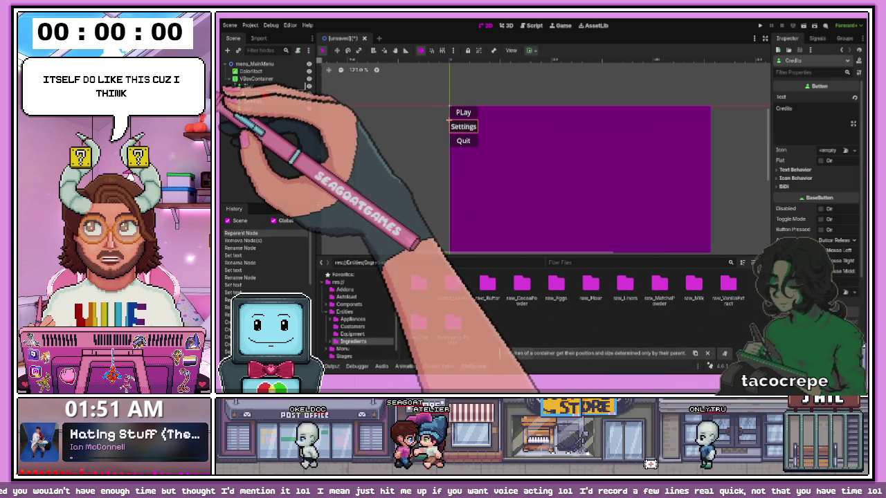
left_click(451, 123)
left_click_drag(251, 93, 256, 78)
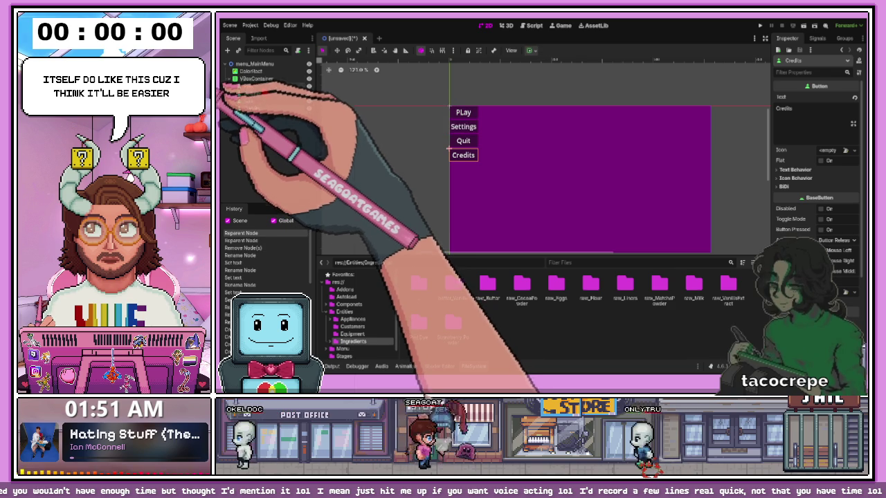
left_click_drag(249, 108, 249, 89)
left_click(251, 78)
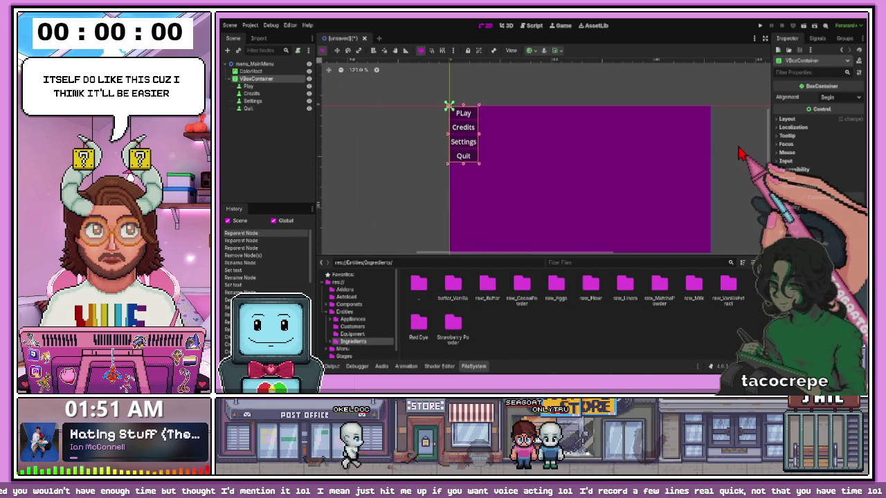
Nudge the four-button VBoxContainer down to about (32, 192), then select the root node
key("Down")
key("Down")
key("Down")
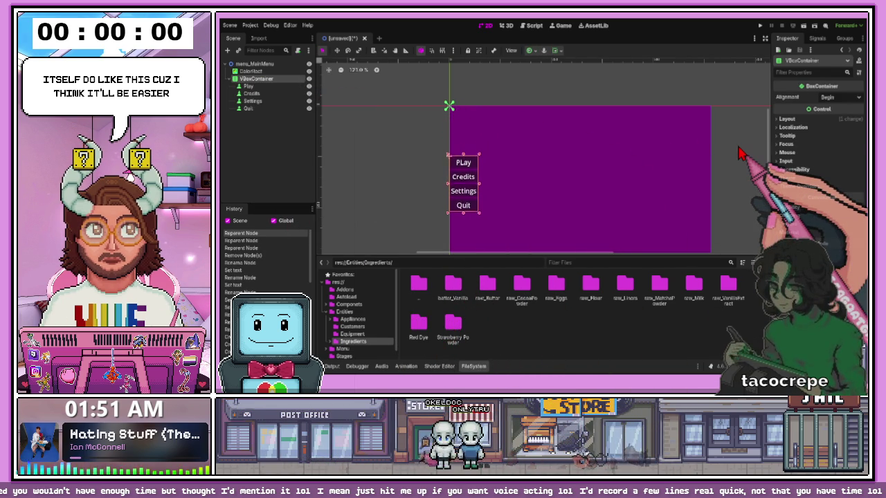
scroll(554, 155, "down", 3)
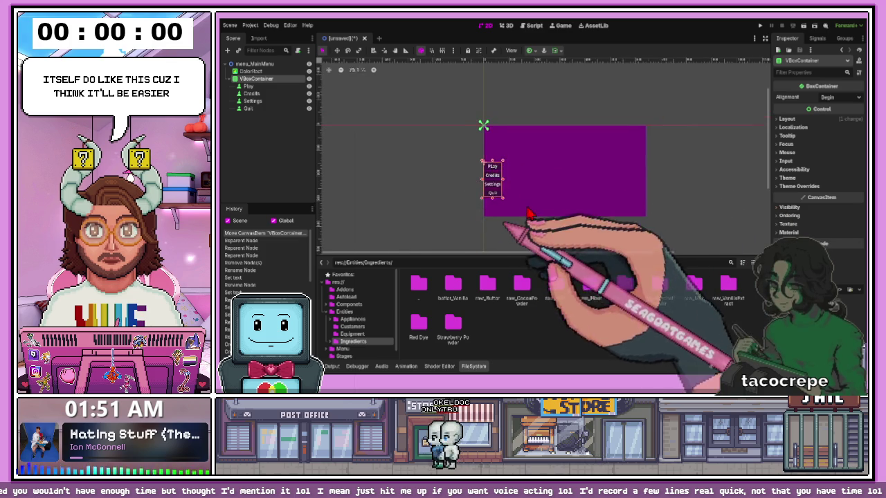
scroll(527, 212, "up", 4)
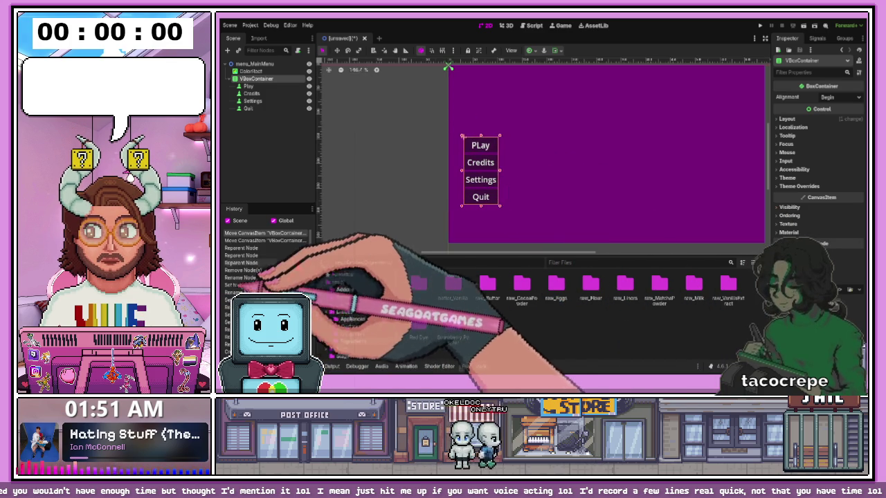
left_click_drag(315, 241, 351, 242)
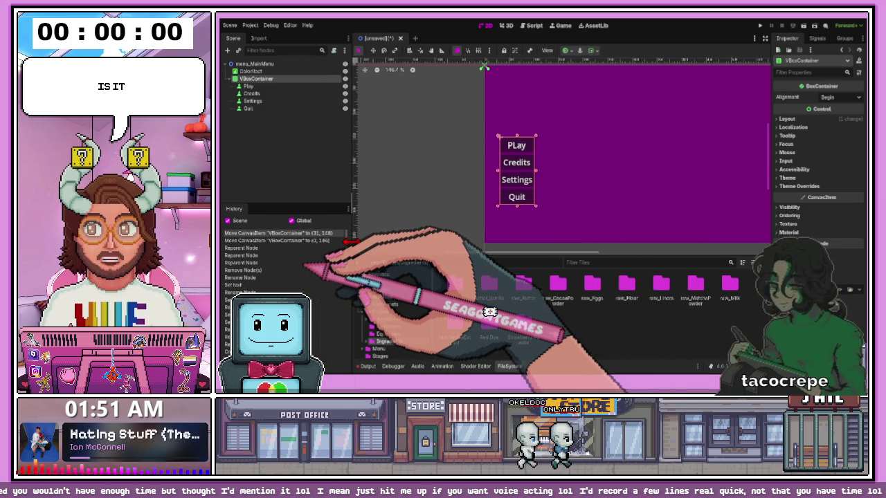
key("Right")
key("Up")
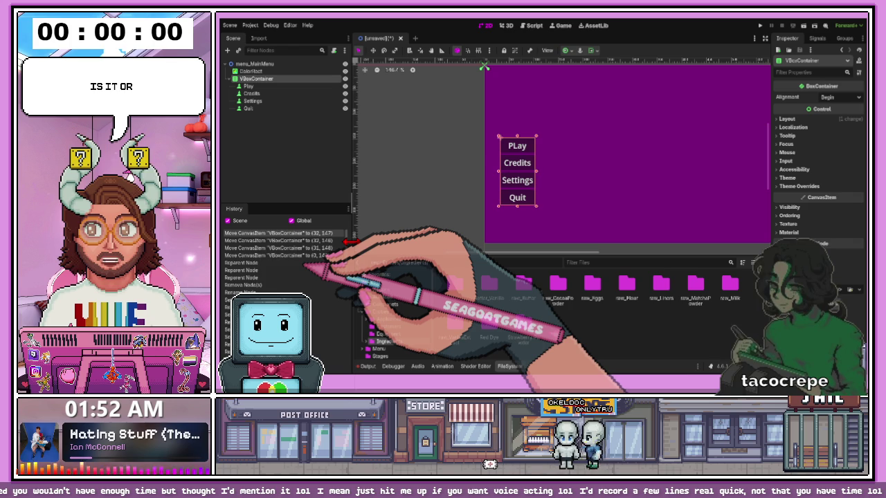
key("Down")
key("shift+Down")
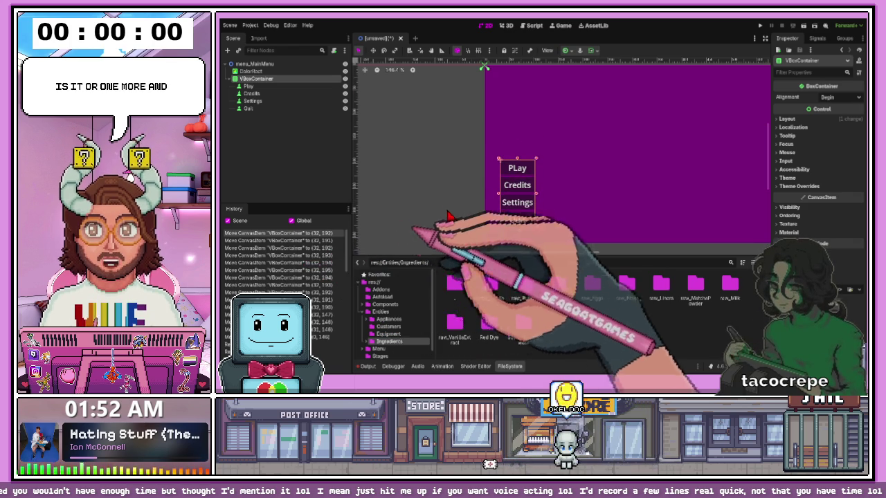
scroll(427, 201, "down", 3)
scroll(581, 205, "up", 2)
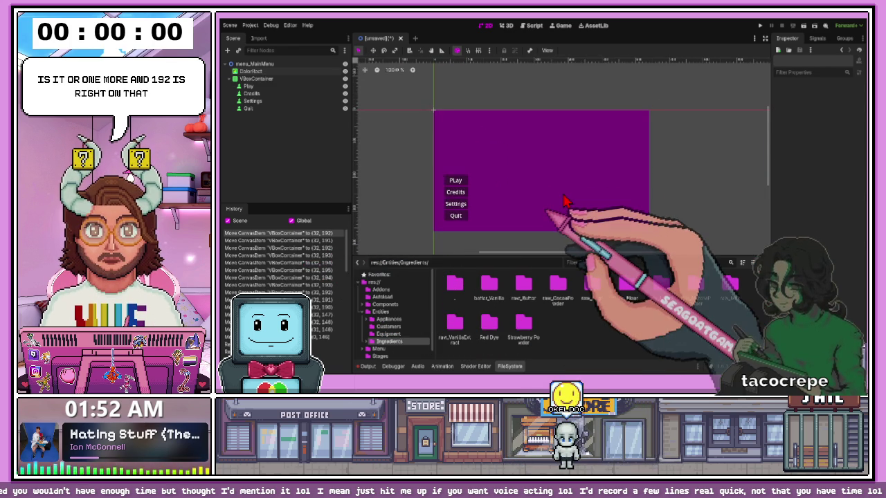
left_click(235, 64)
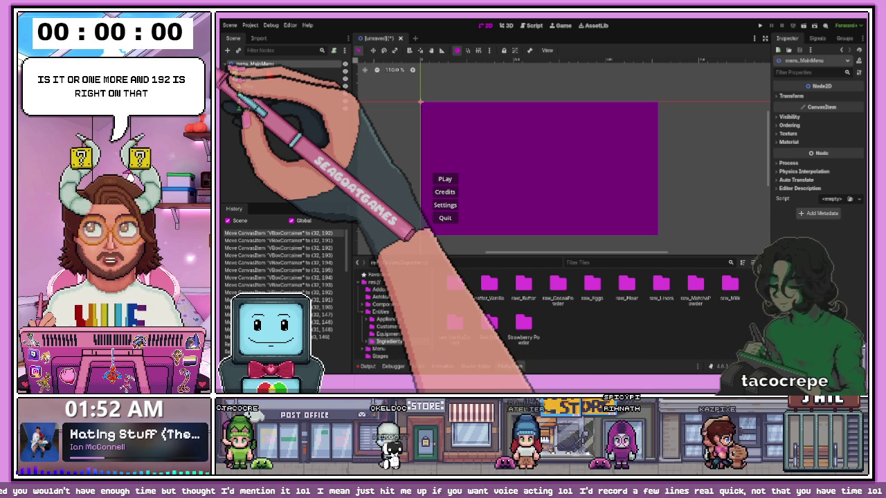
Add a RichTextLabel under the root and enter the cupcake-shop title text
key("ctrl+a")
key("Return")
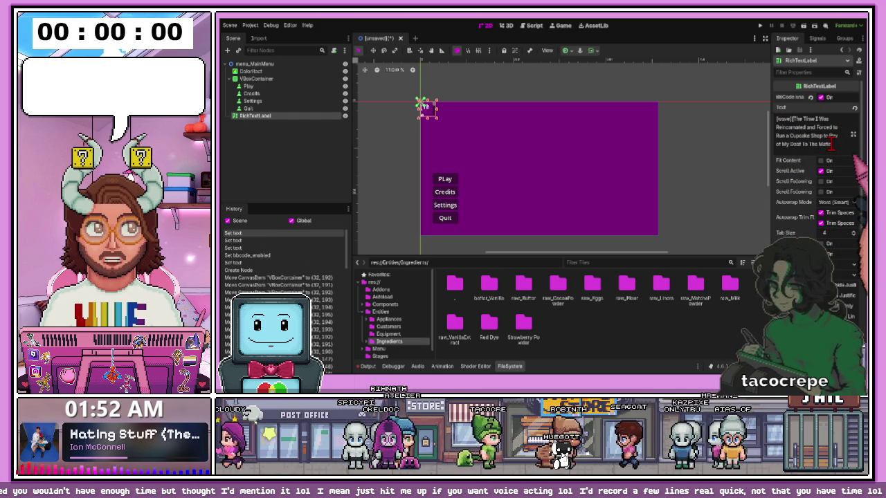
key("BackSpace")
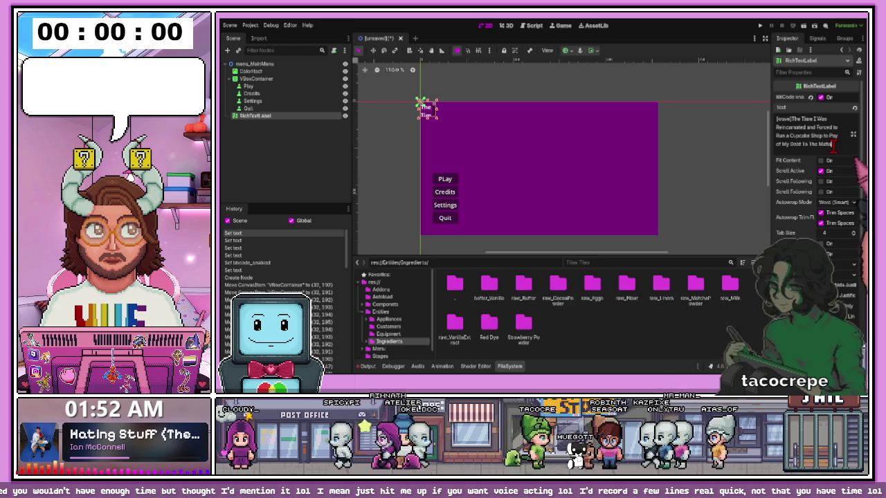
Widen the title label across the top, centre its text vertically, and move it up
left_click_drag(437, 118, 627, 154)
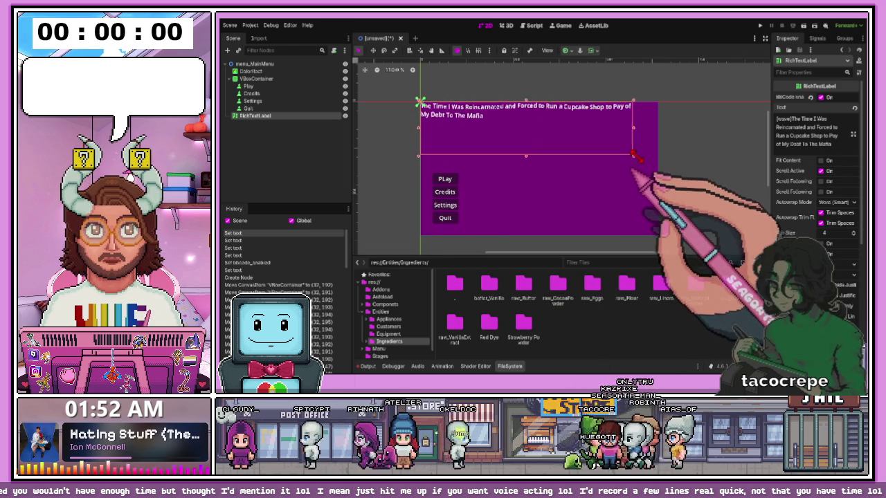
scroll(577, 144, "up", 1)
left_click_drag(577, 144, 571, 154)
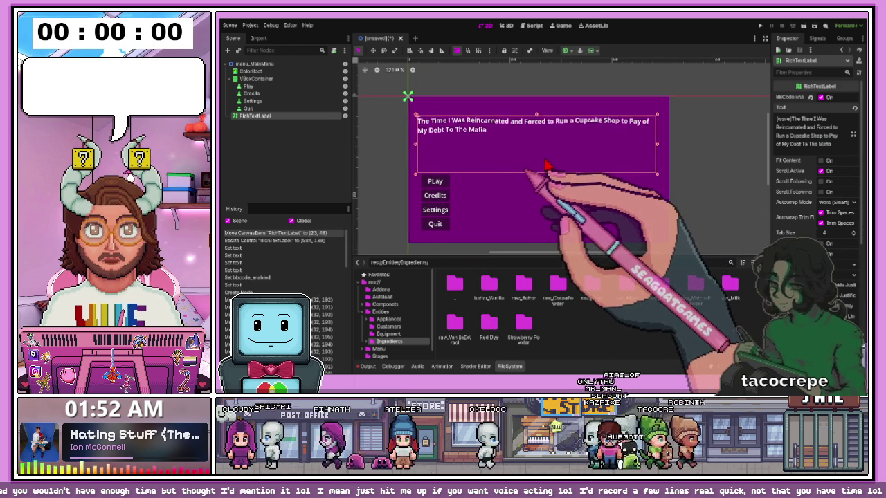
scroll(536, 158, "up", 1)
left_click_drag(493, 153, 515, 142)
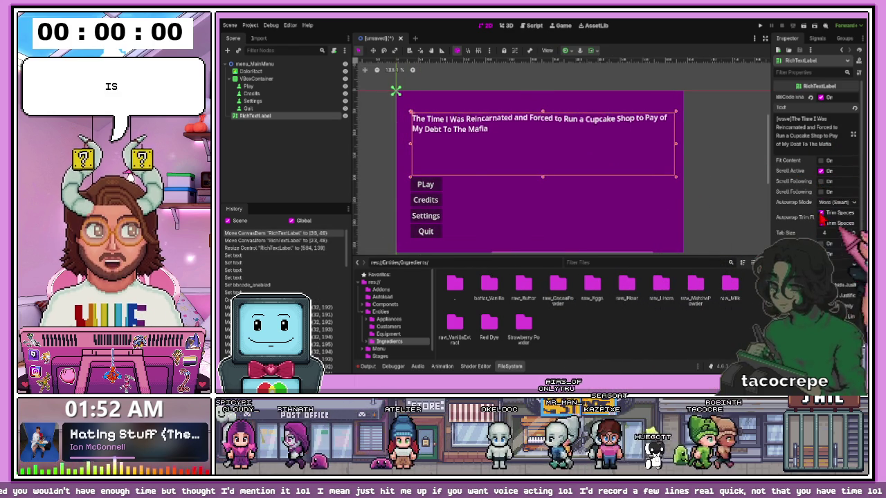
scroll(822, 205, "down", 3)
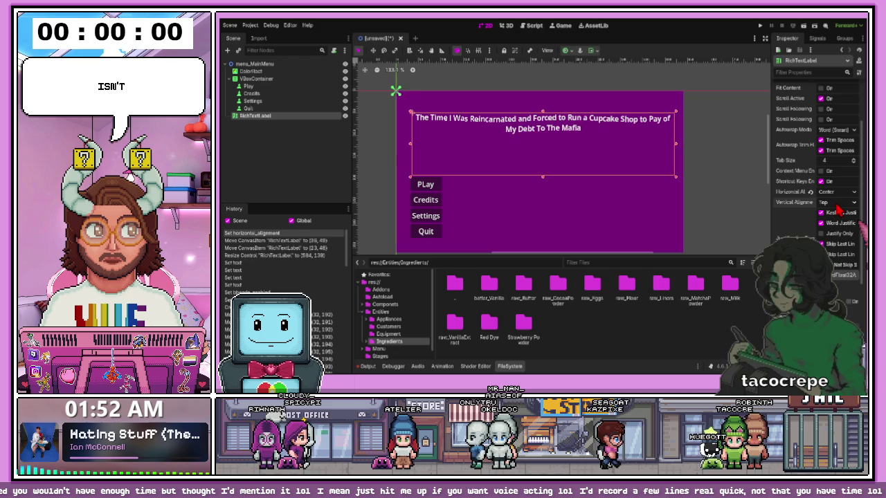
left_click(841, 229)
left_click_drag(546, 182, 551, 121)
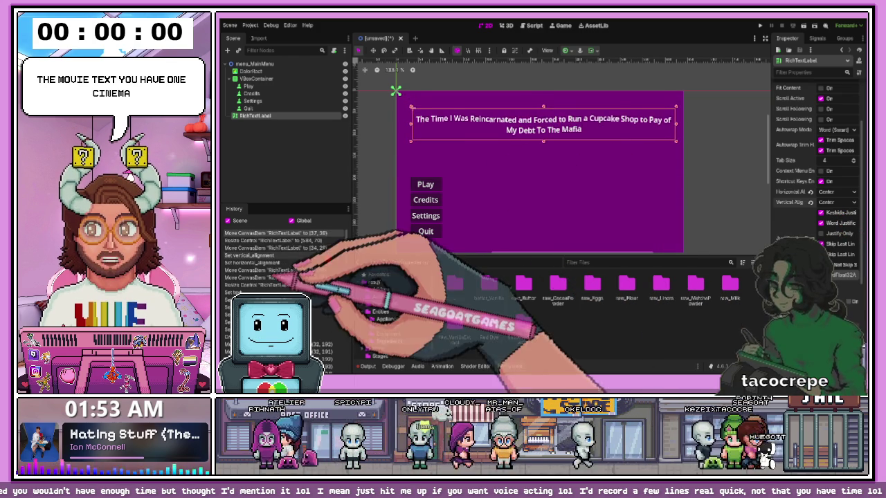
scroll(377, 308, "down", 2)
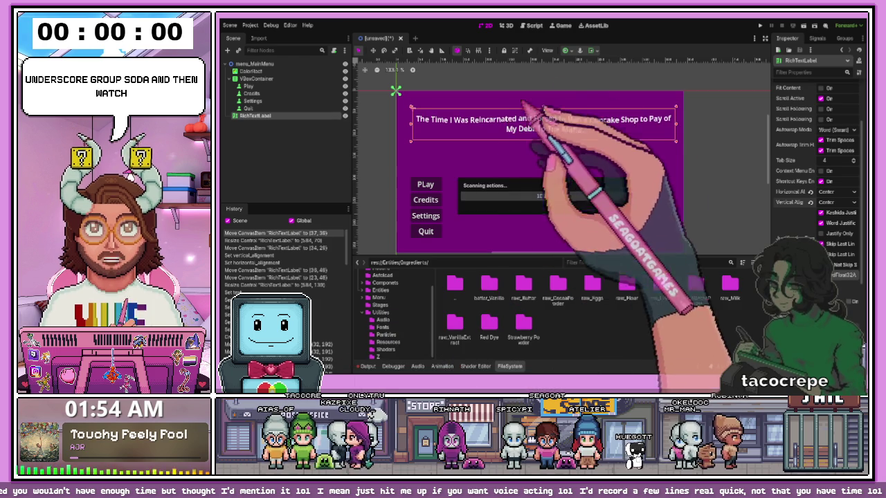
left_click(536, 155)
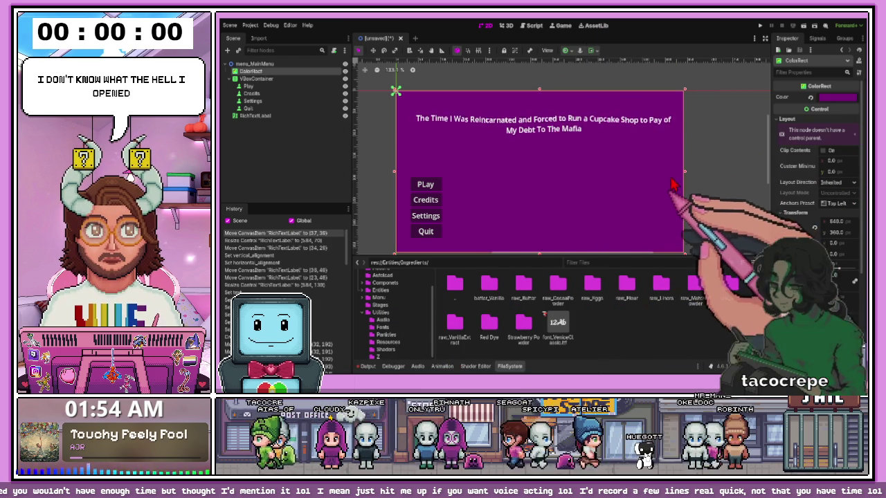
left_click(698, 175)
left_click(548, 128)
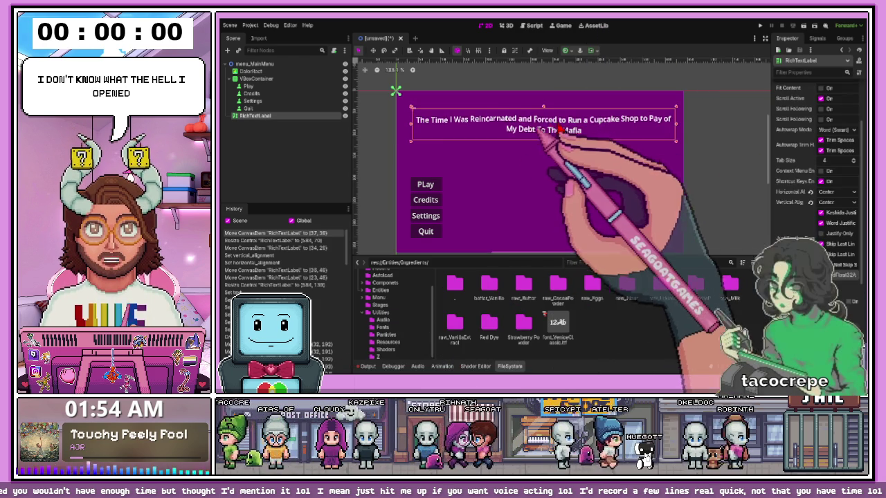
left_click(664, 182)
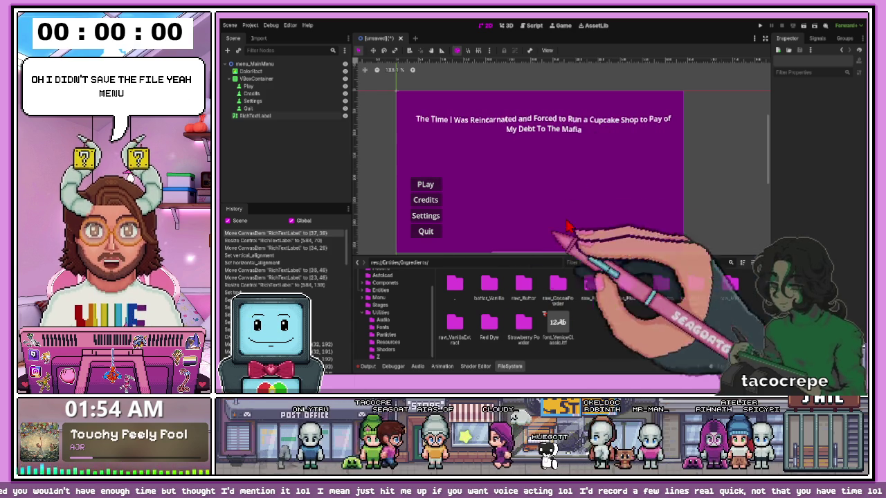
Save the scene as menu_MainMenu and start renaming its root node
key("ctrl+s")
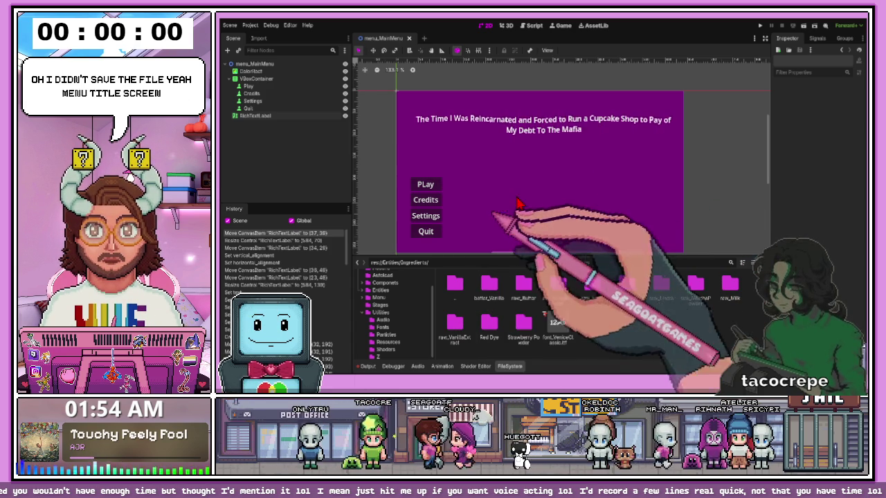
left_click(252, 63)
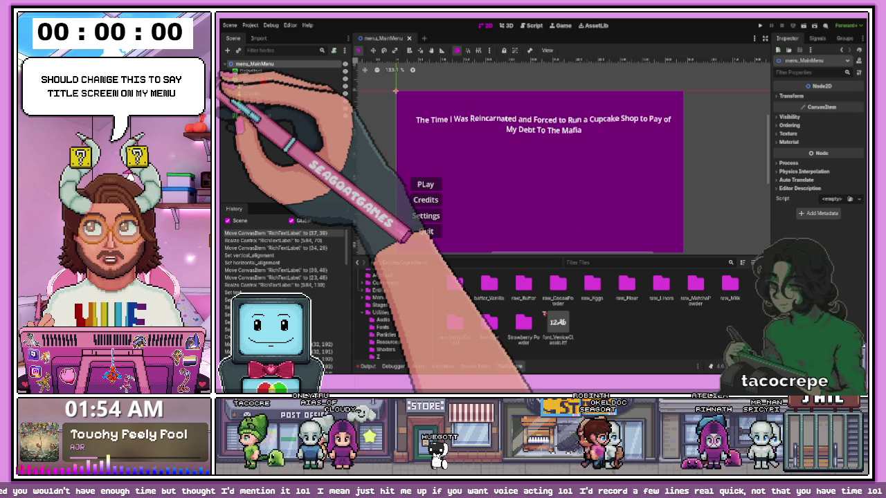
key("F2")
Rename the root node to menu_TitleScreen and save the scene
type("menu_TitleScreen")
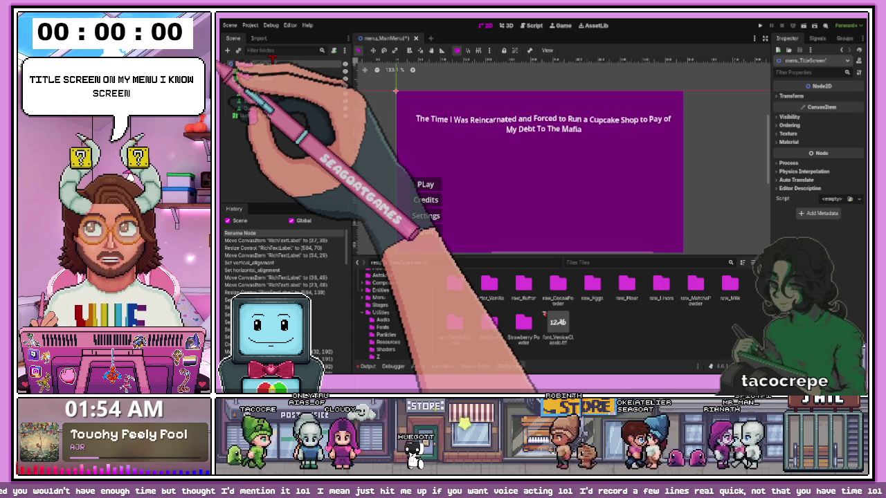
key("Return")
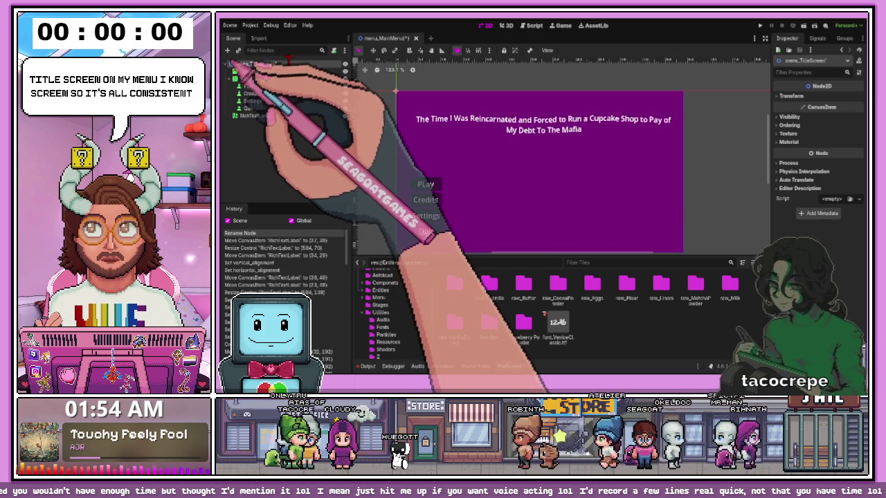
key("ctrl+s")
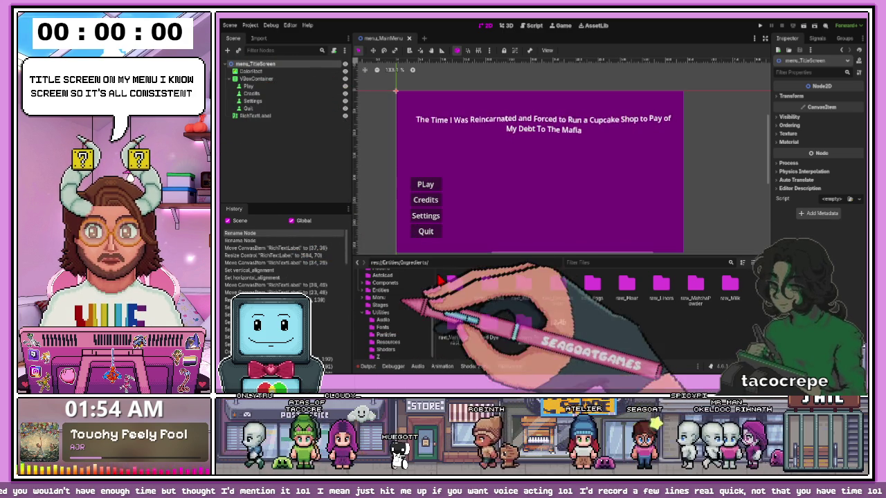
In Menu/TitleScreen, rename the scene file menu_MainMenu.tscn to menu_TitleScreen.tscn
mouse_move(416, 256)
left_mouse_down()
mouse_move(416, 193)
mouse_move(416, 205)
left_mouse_up()
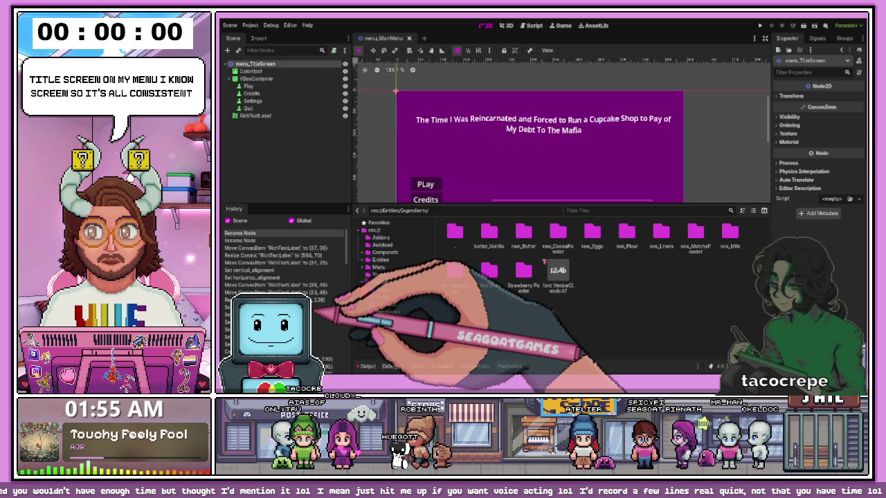
left_click(366, 268)
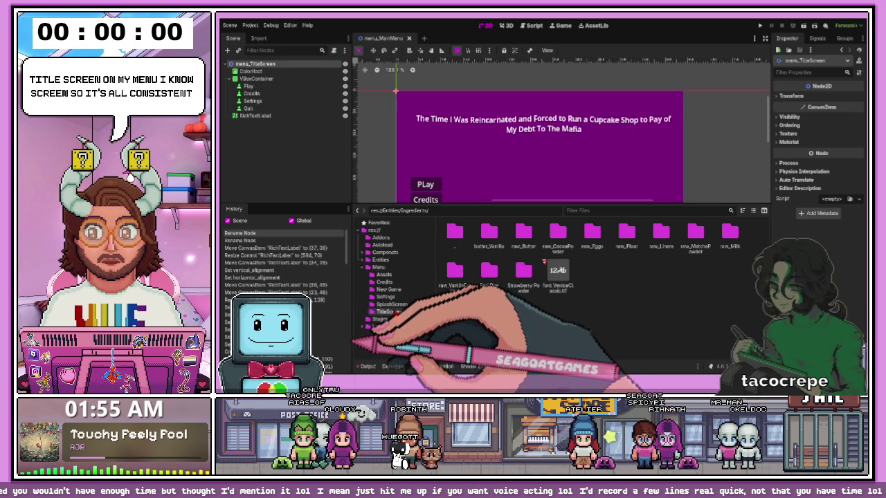
left_click(388, 311)
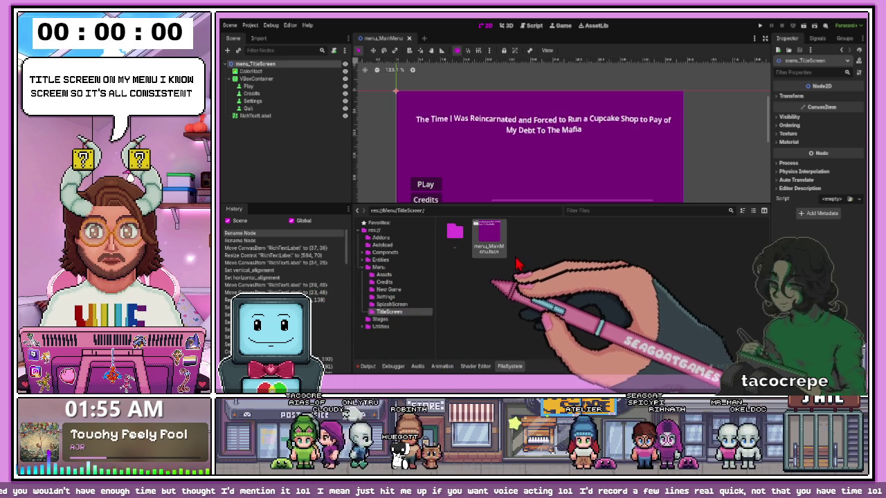
key("F2")
type("menu_TitleScreen")
key("Return")
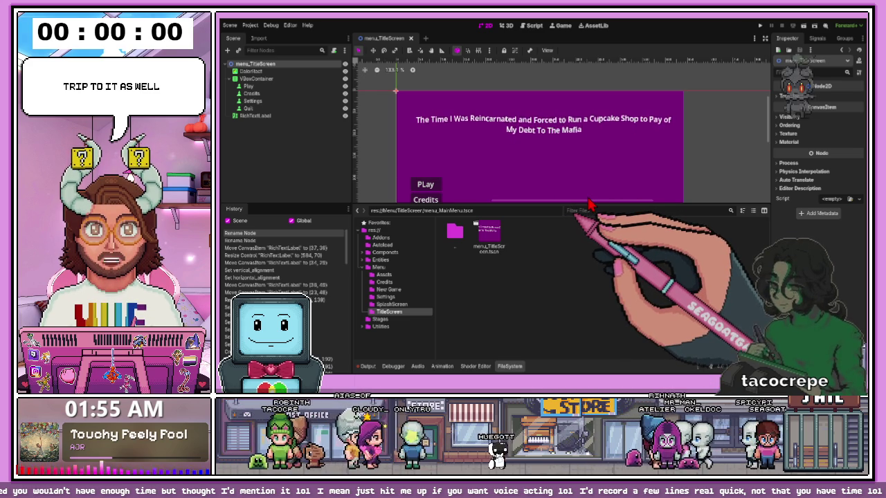
Create and save the menu_TitleScreen.gd script extending Node2D on the root
key("Return")
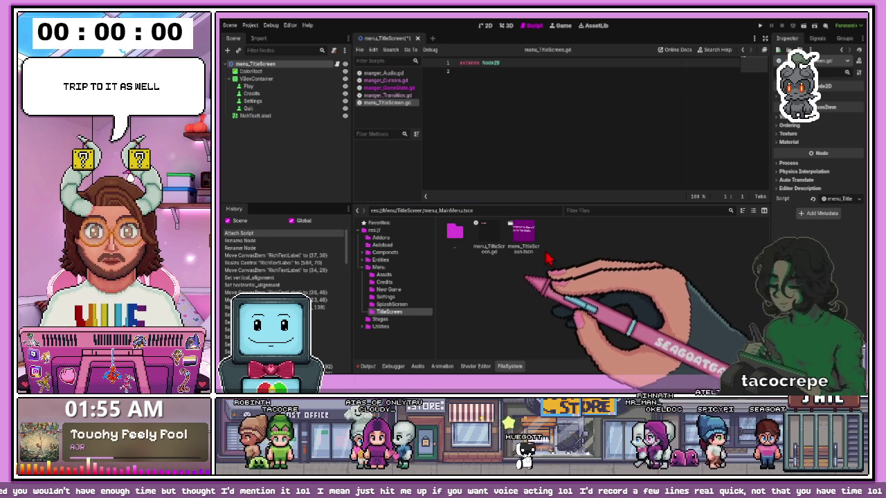
left_click(536, 170)
key("ctrl+s")
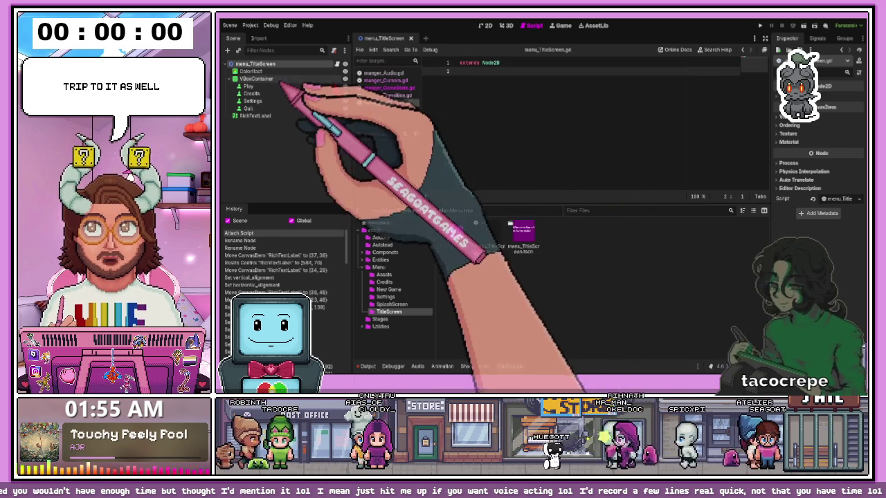
Select the title RichTextLabel and open its Theme resource in the Inspector
left_click(255, 115)
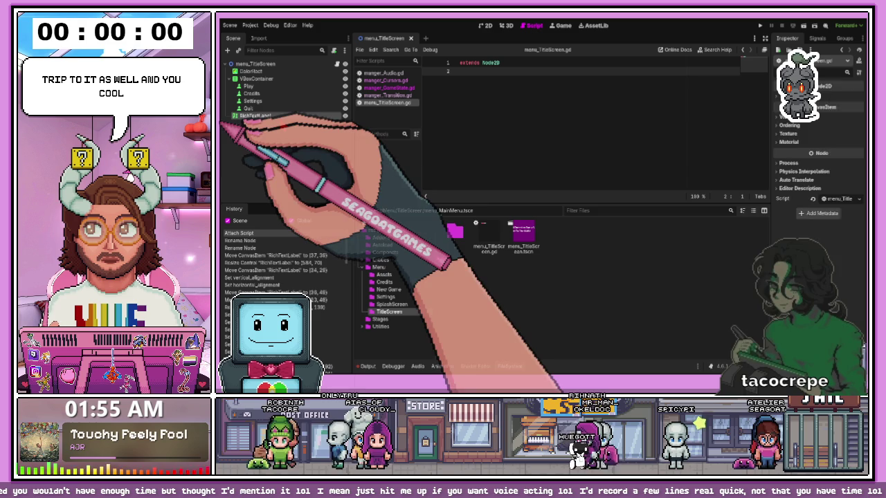
scroll(817, 173, "up", 2)
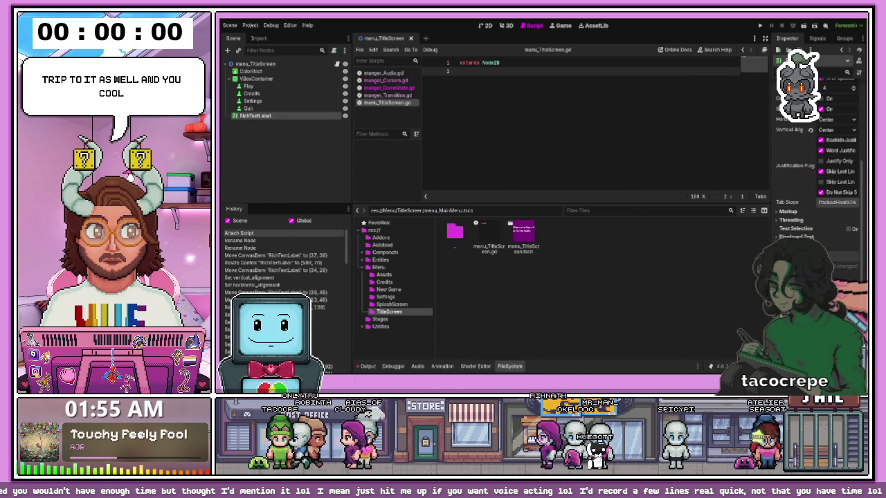
scroll(816, 173, "up", 3)
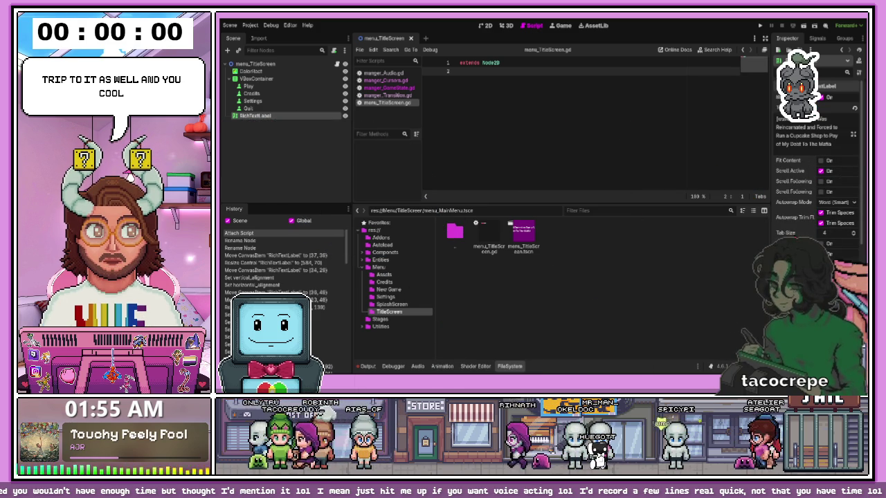
scroll(817, 173, "down", 3)
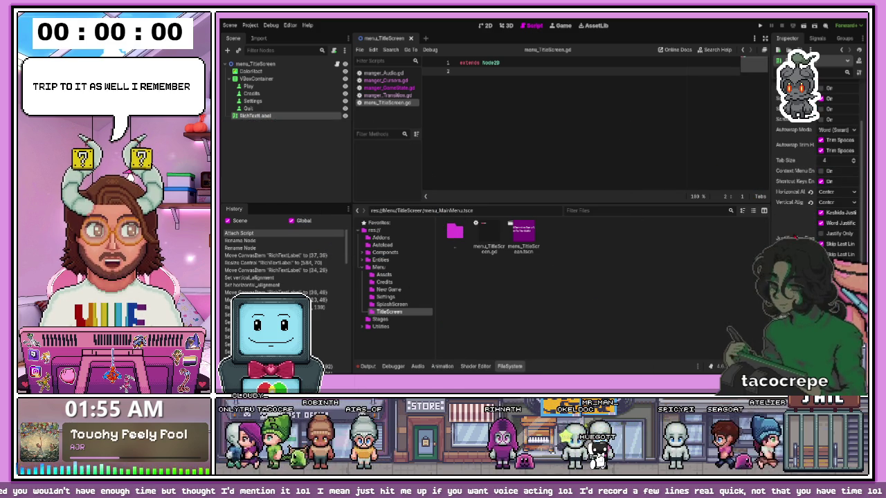
scroll(816, 173, "down", 2)
scroll(817, 173, "down", 4)
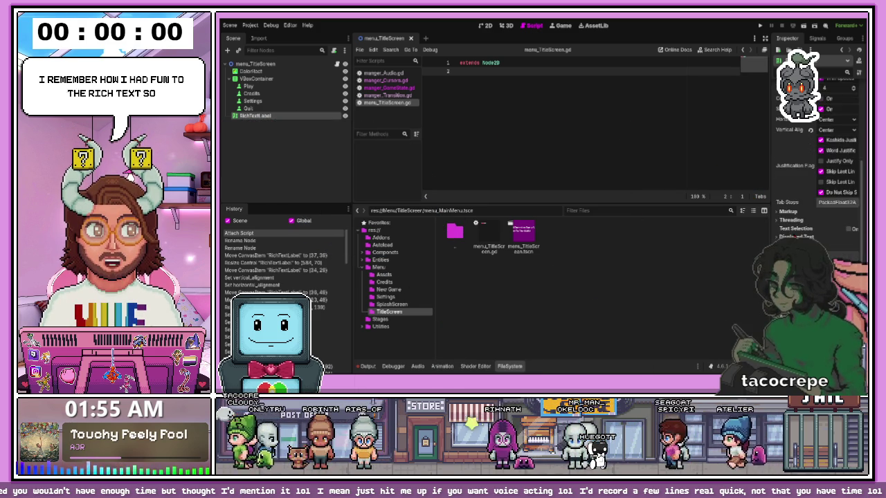
scroll(840, 286, "down", 2)
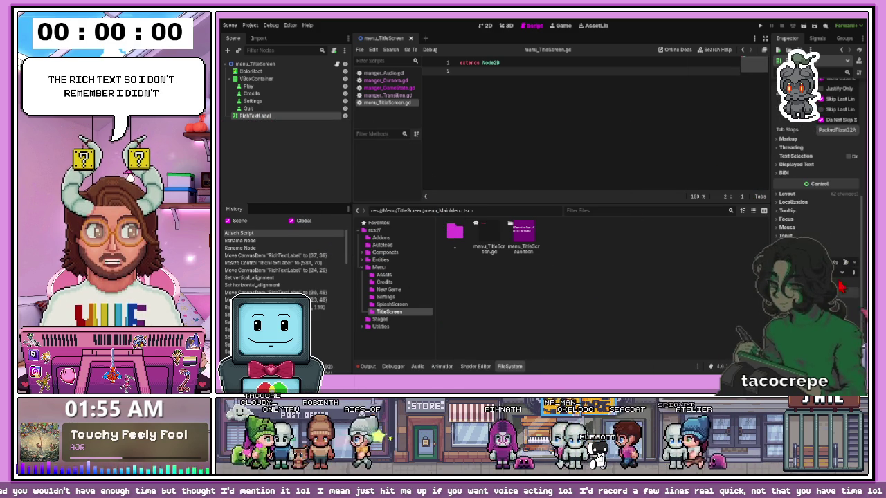
scroll(817, 173, "down", 2)
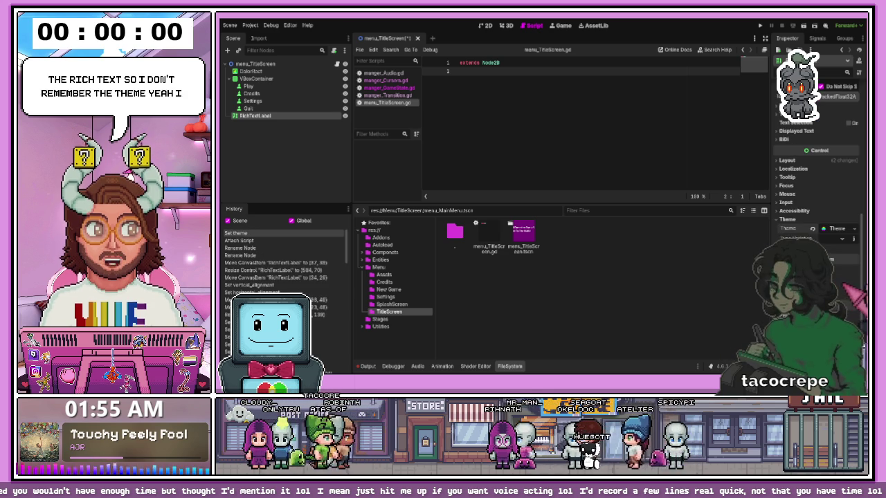
left_click(823, 233)
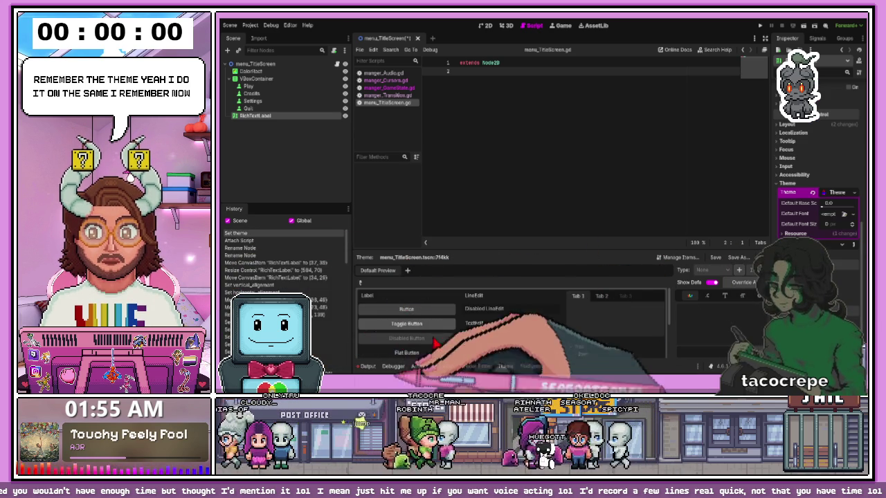
Return to the FileSystem dock and open the Utilities/Fonts folder
left_click(530, 366)
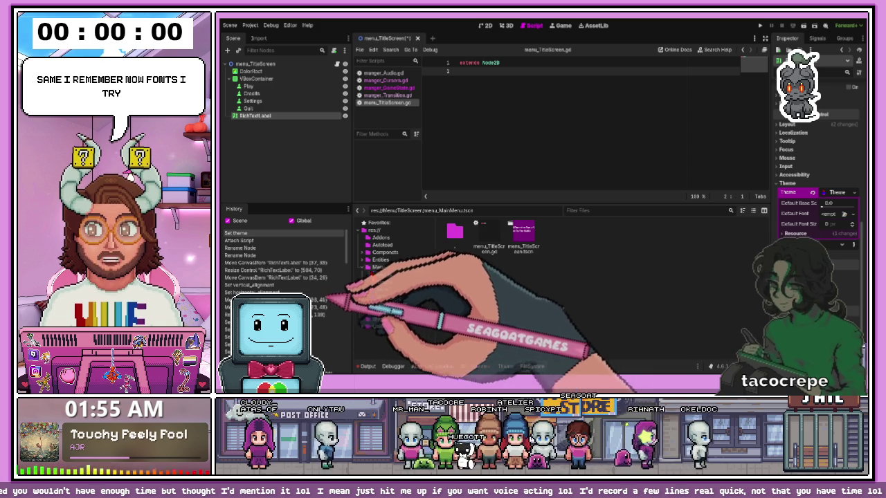
left_click(381, 296)
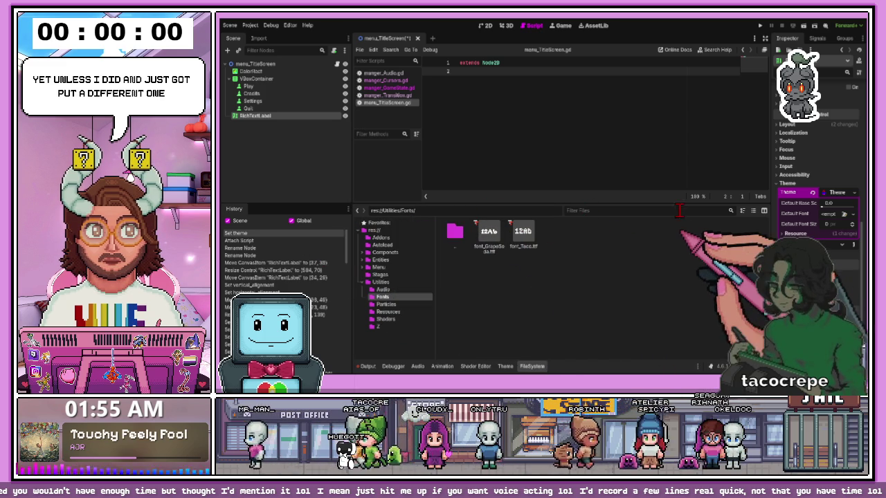
Browse the Utilities subfolders and filter the file list by 'font'
type("font")
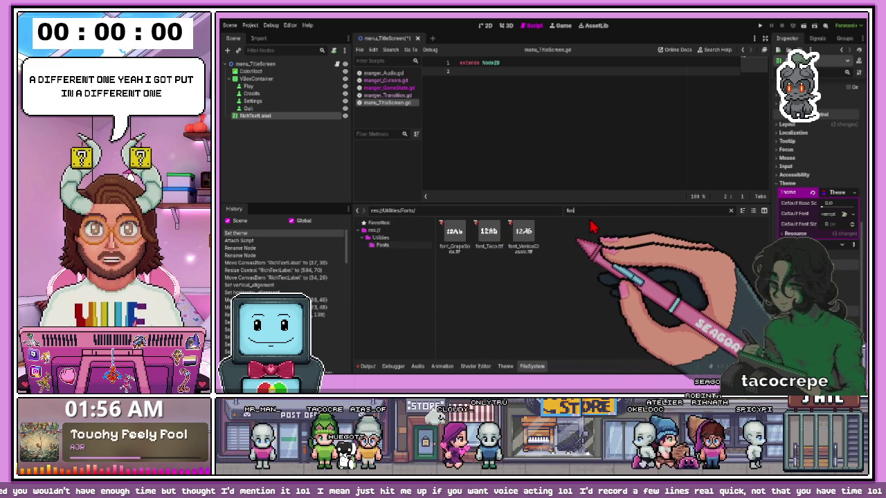
key("BackSpace")
key("BackSpace")
key("BackSpace")
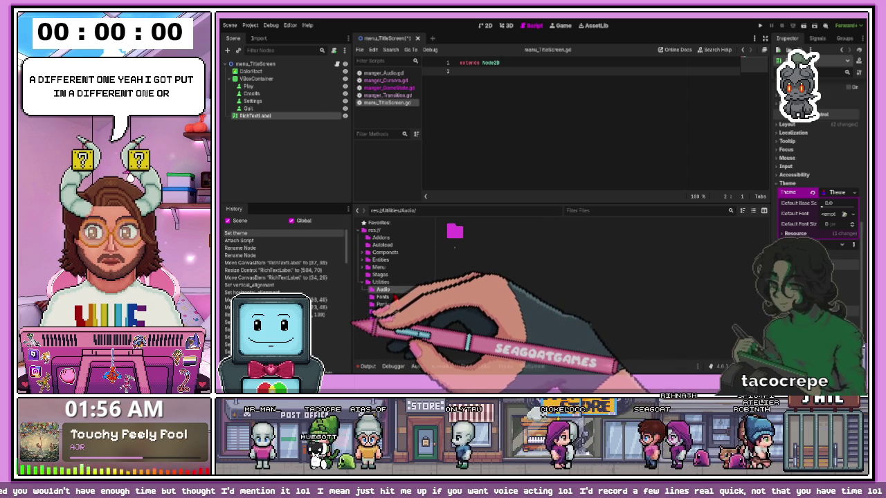
left_click(381, 319)
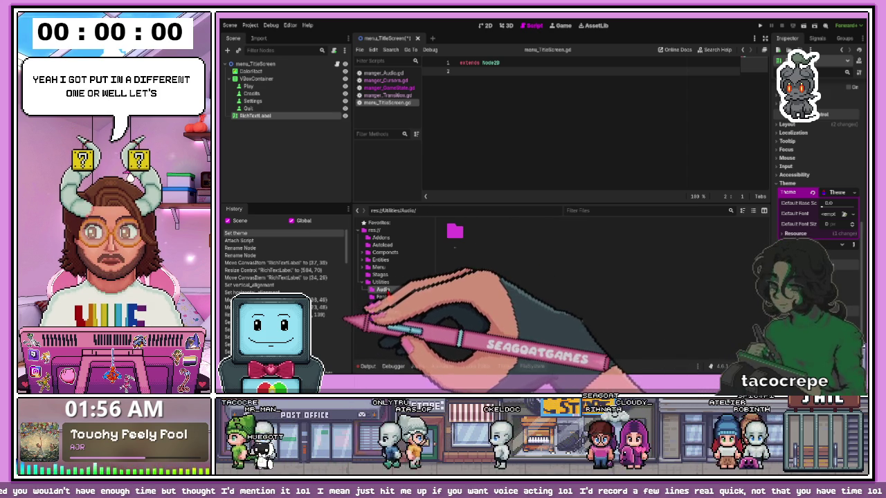
left_click(382, 297)
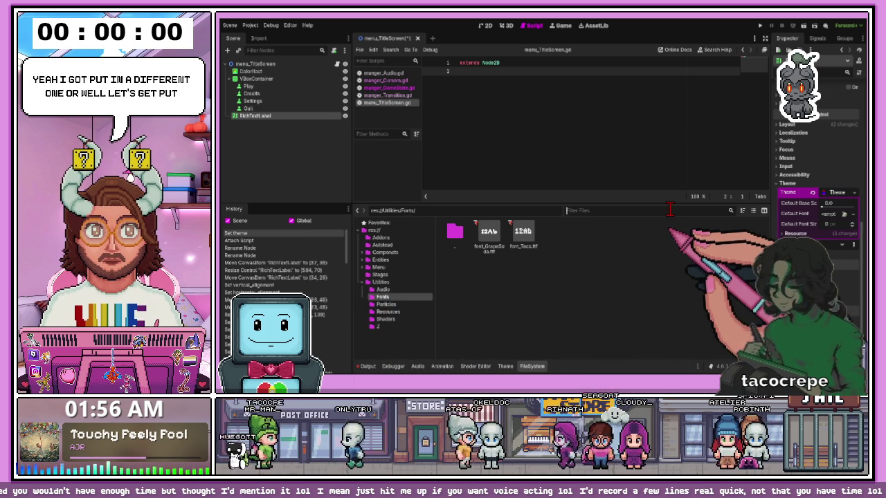
left_click(670, 210)
type("font")
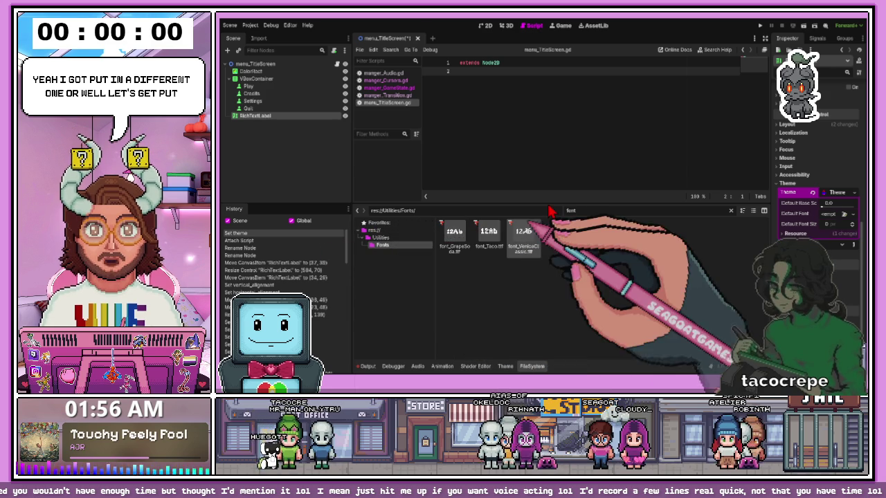
Drag font_VeniceClassic.ttf from res:// into the Utilities/Fonts folder
mouse_move(524, 231)
left_mouse_down()
mouse_move(400, 260)
mouse_move(367, 235)
mouse_move(592, 229)
mouse_move(519, 233)
left_mouse_up()
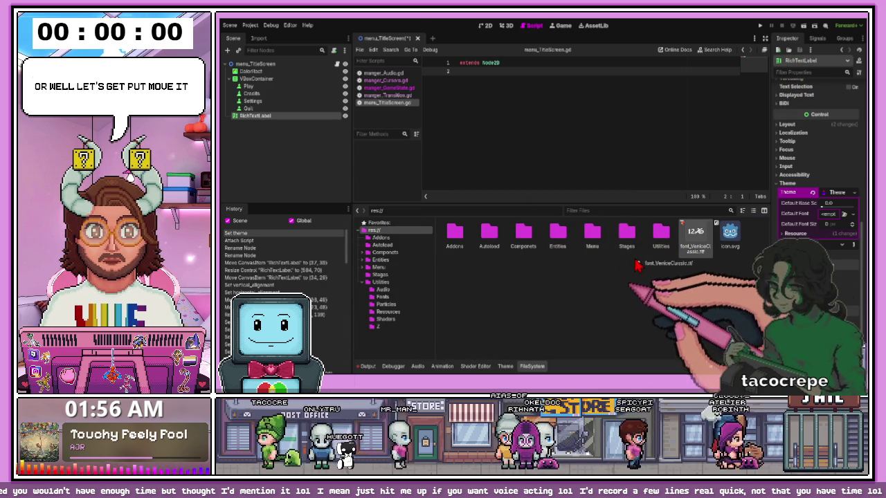
mouse_move(695, 237)
left_mouse_down()
mouse_move(662, 239)
mouse_move(672, 250)
left_mouse_up()
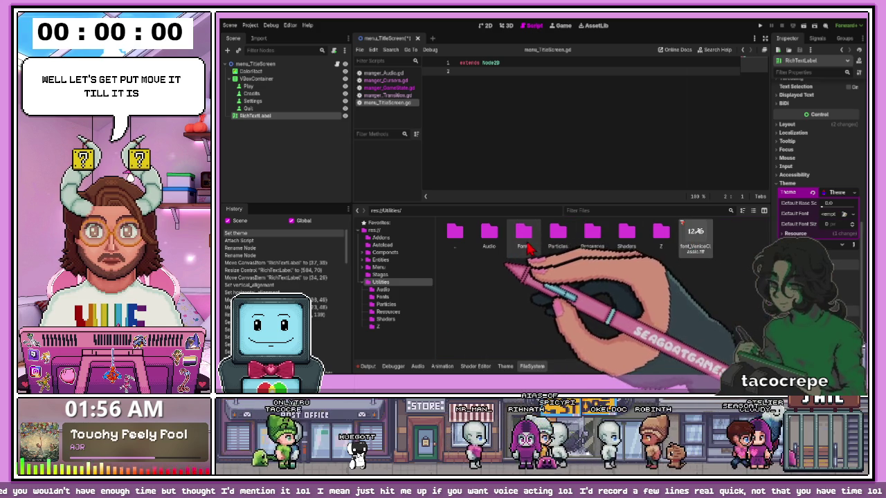
left_click_drag(527, 247, 524, 235)
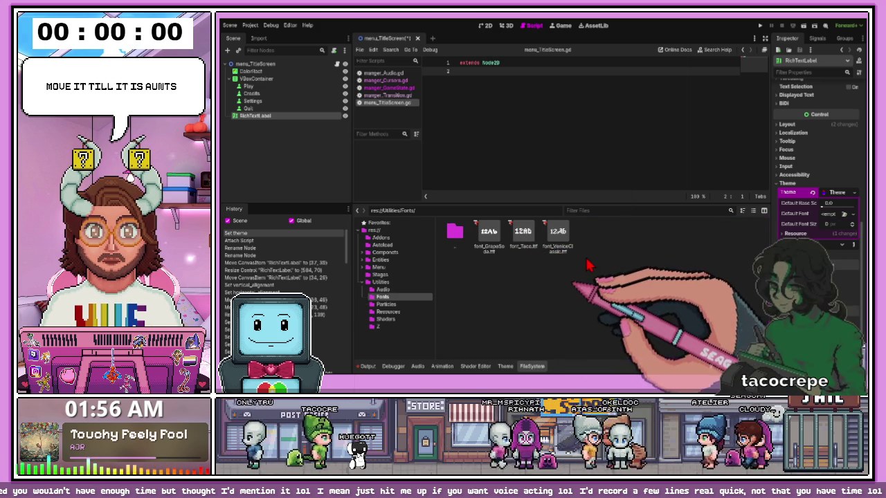
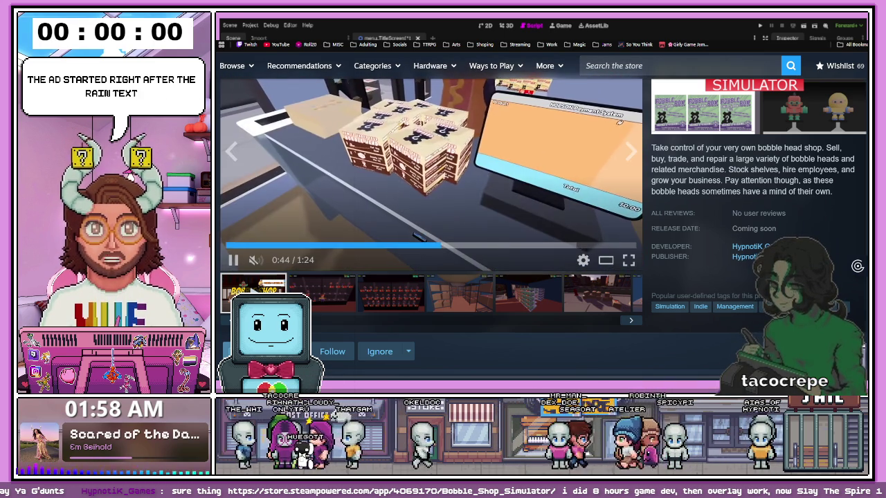
Delete the stray number string on line 2 of menu_TitleScreen.gd and save the script
scroll(544, 228, "down", 3)
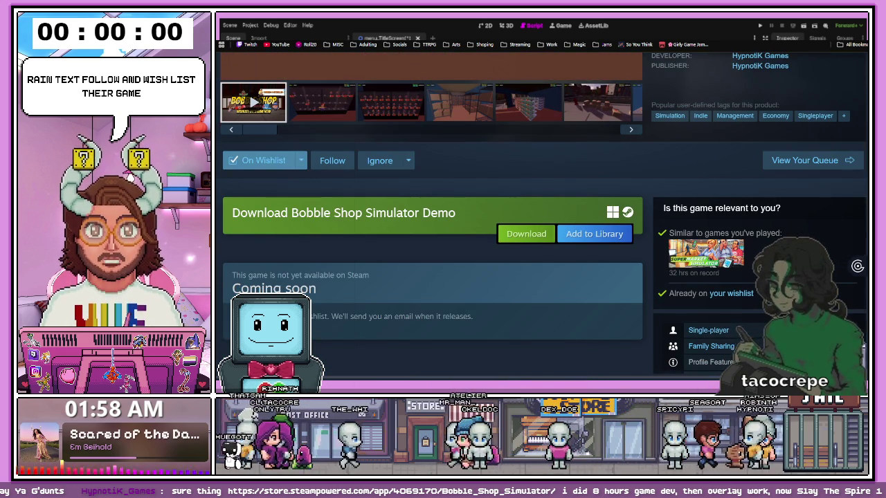
scroll(543, 228, "up", 3)
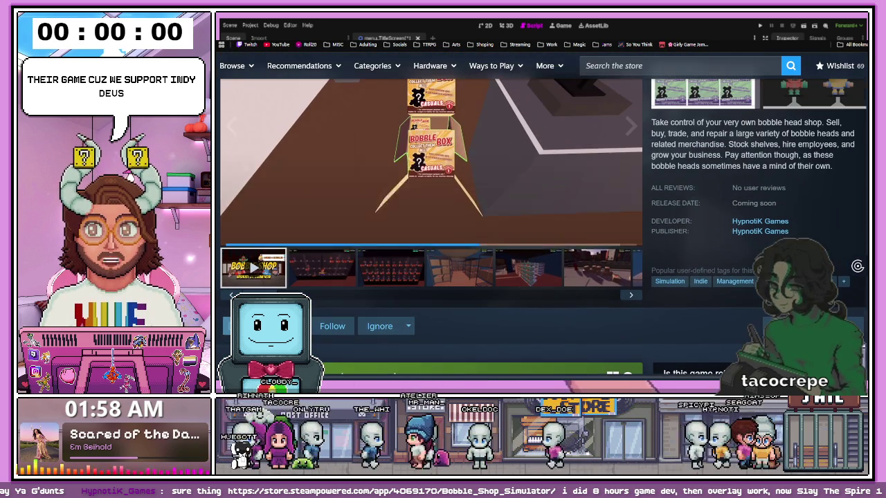
scroll(544, 229, "up", 2)
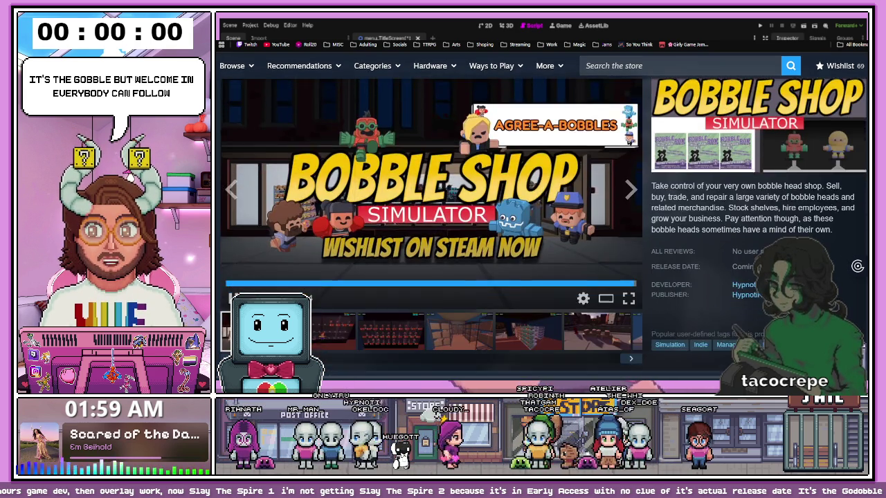
scroll(543, 215, "down", 3)
scroll(544, 214, "down", 1)
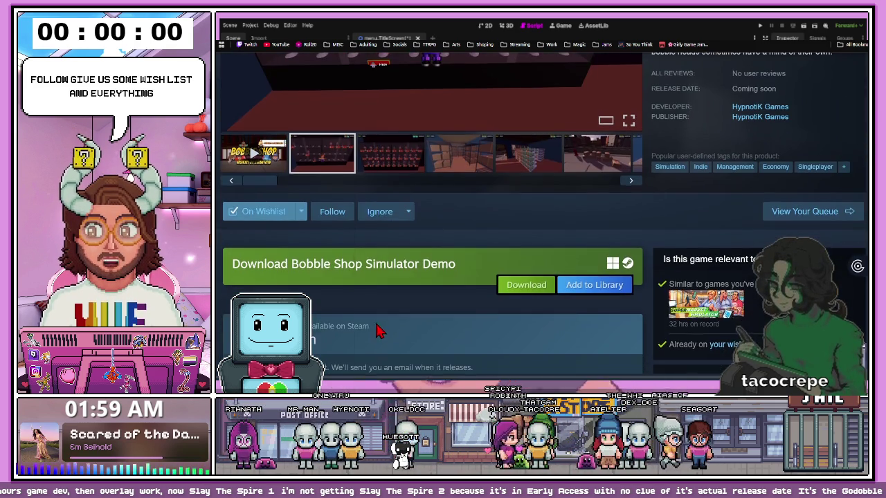
scroll(586, 184, "down", 3)
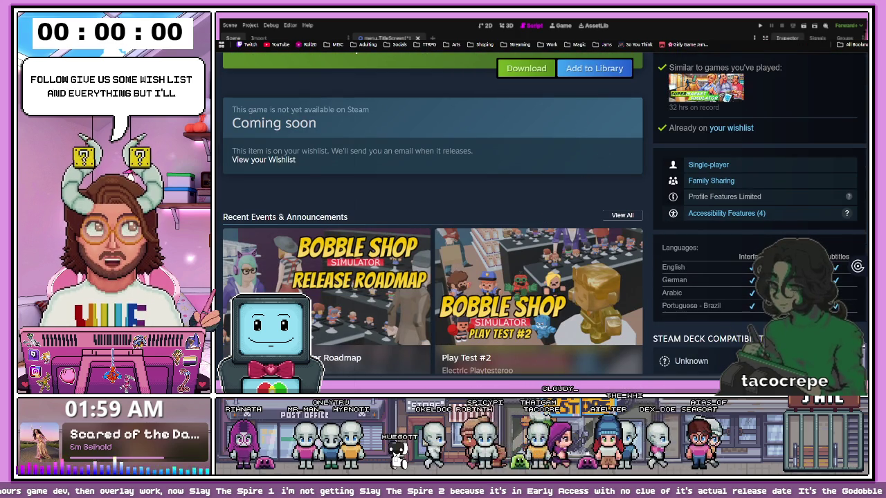
key("alt+Tab")
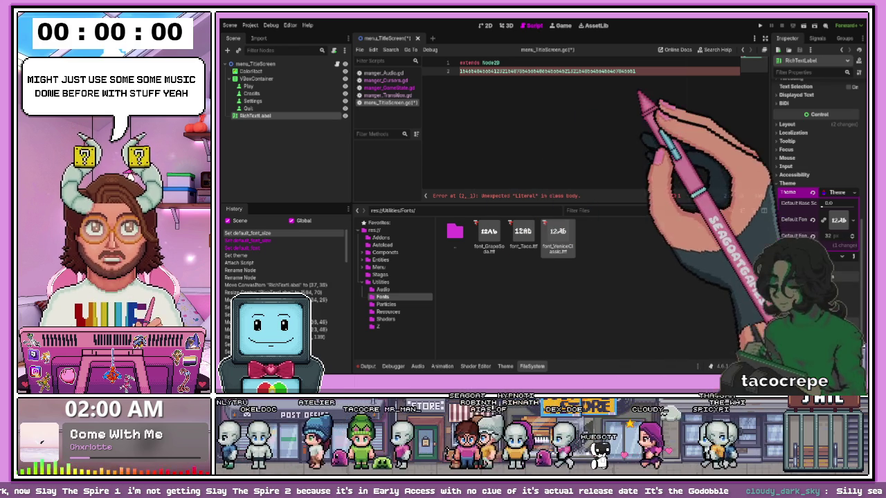
left_click_drag(637, 70, 467, 71)
key("BackSpace")
key("BackSpace")
key("BackSpace")
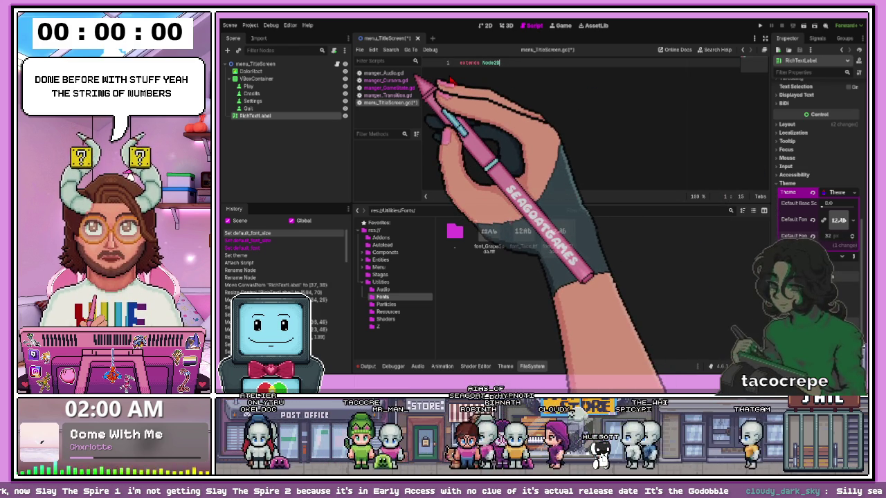
key("ctrl+s")
left_click(557, 232)
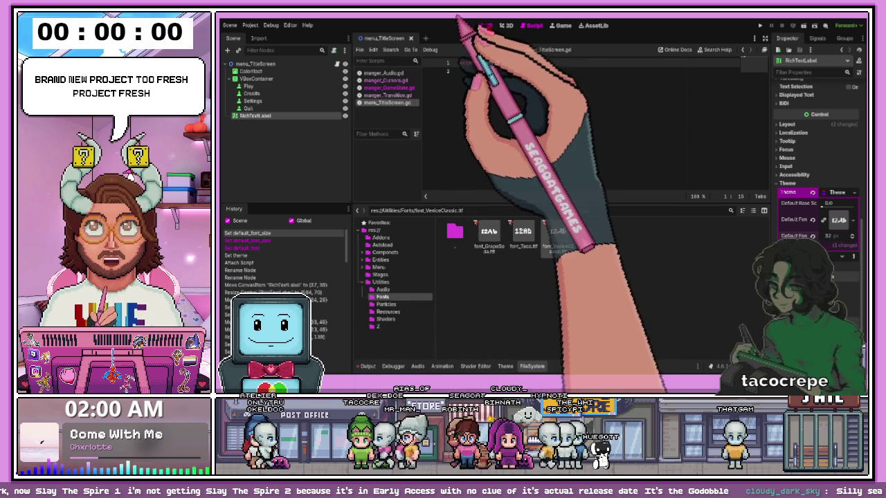
Enlarge the RichTextLabel title box in the 2D view so the full title ending in 'Mafia' shows
left_click(486, 25)
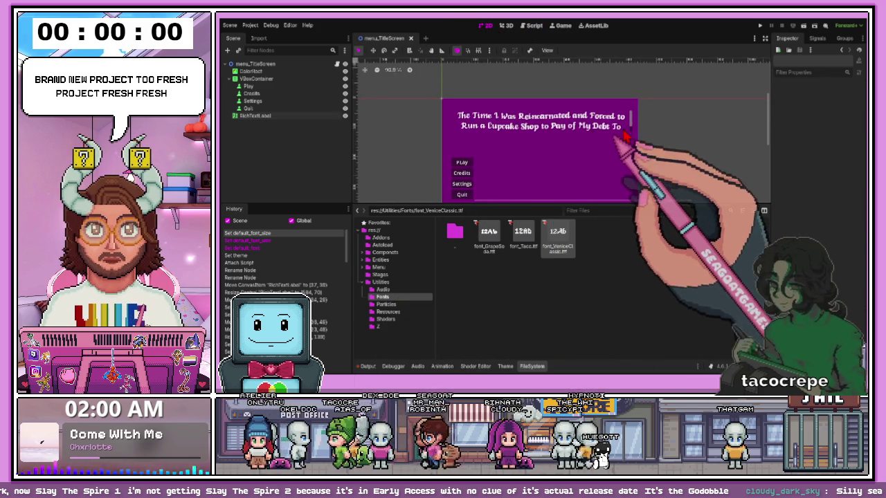
left_click(543, 134)
left_click_drag(542, 137, 538, 150)
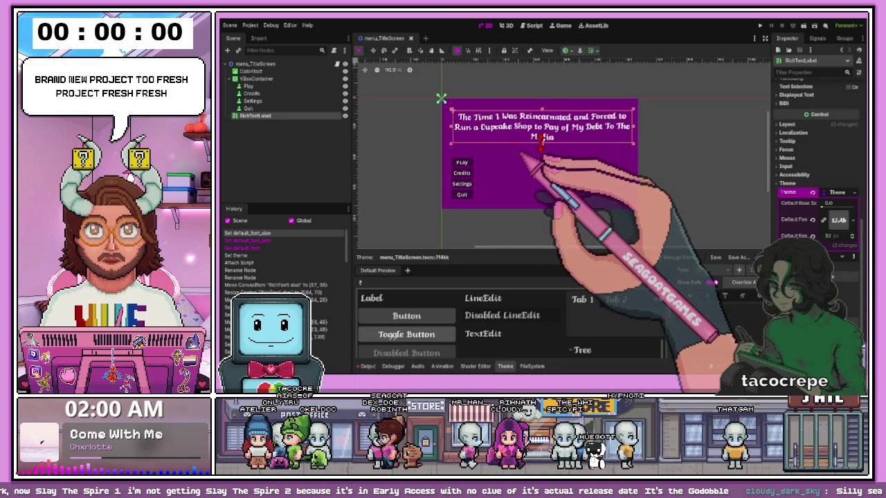
left_click(611, 161)
scroll(610, 161, "up", 2)
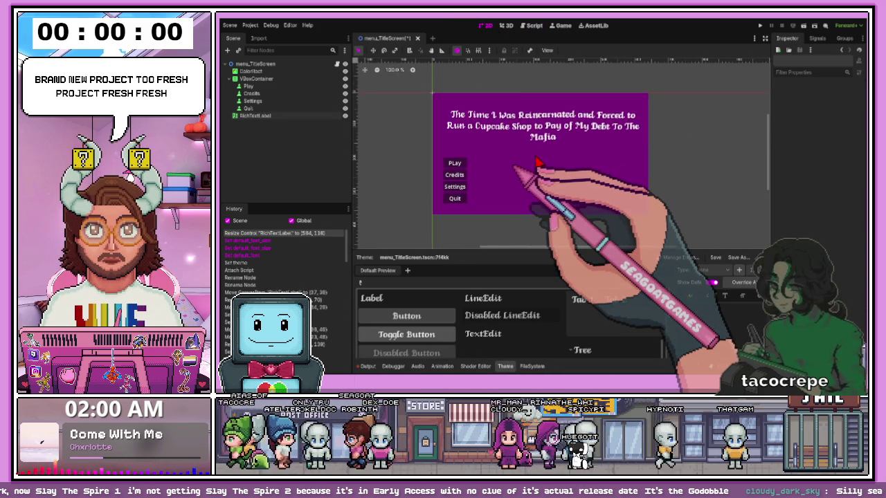
scroll(547, 155, "up", 1)
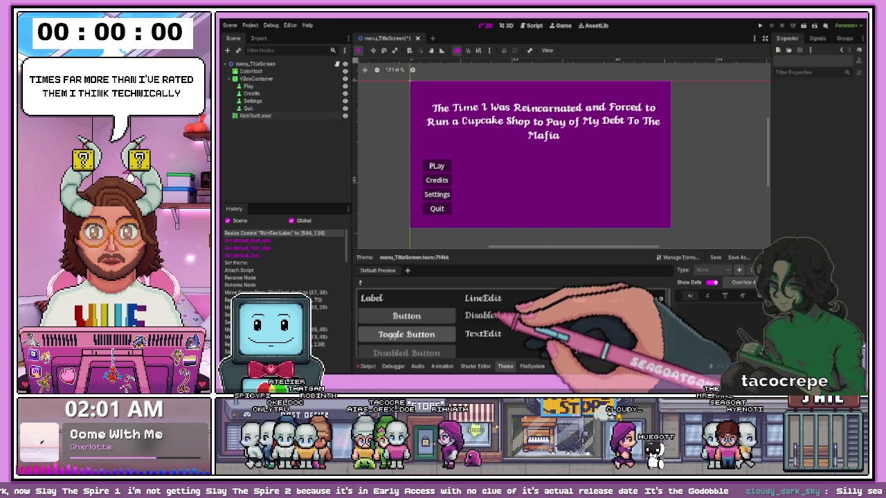
Restore the bottom panel height and save menu_TitleScreen with the resized title text
left_click_drag(522, 250, 510, 117)
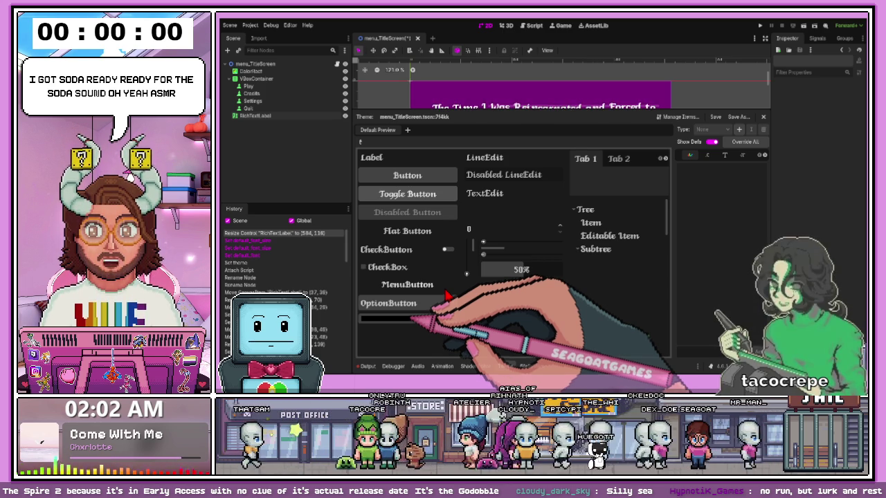
left_click_drag(457, 112, 456, 257)
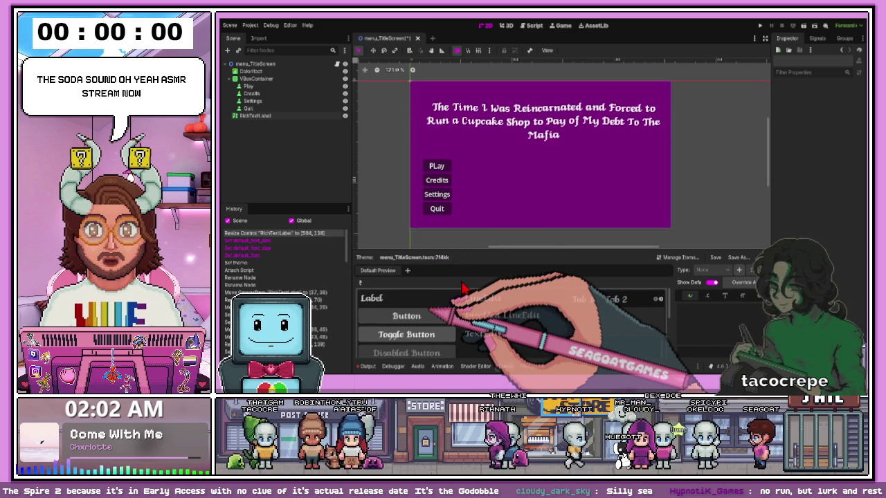
left_click(588, 139)
left_click(702, 170)
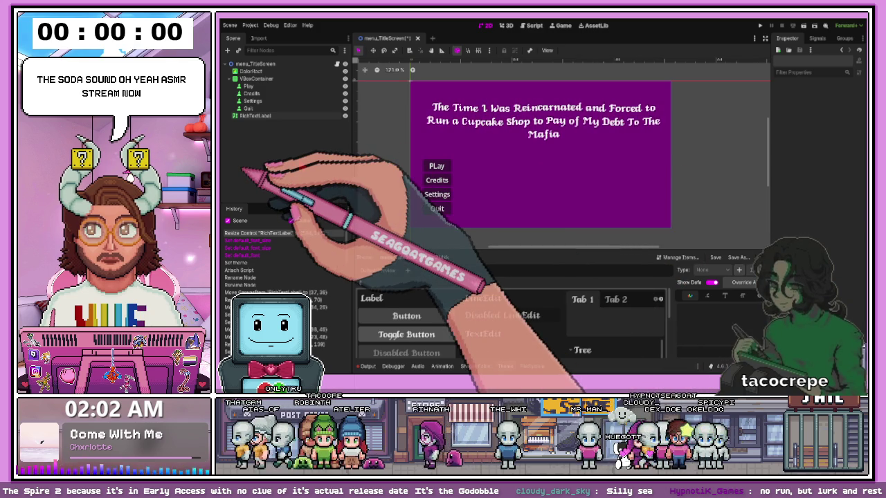
key("ctrl+s")
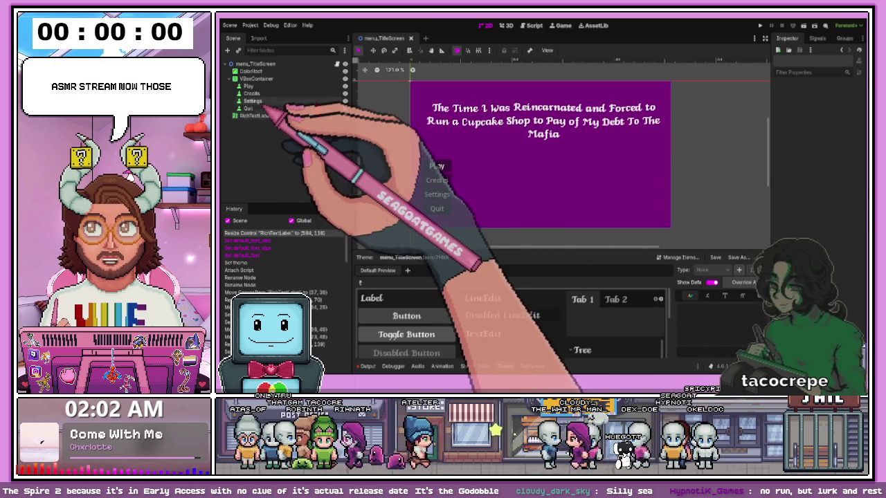
Add a Label child to the Play, Credits and Settings buttons and save menu_TitleScreen
left_click(247, 86)
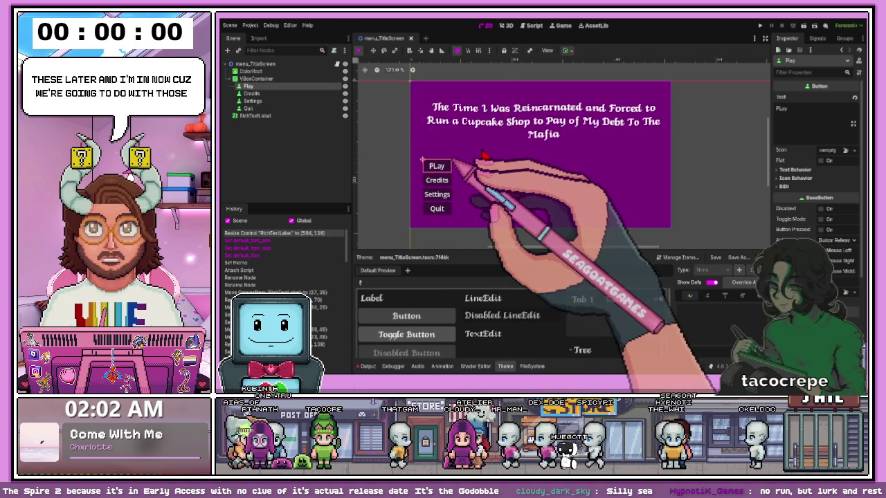
key("ctrl+a")
key("Return")
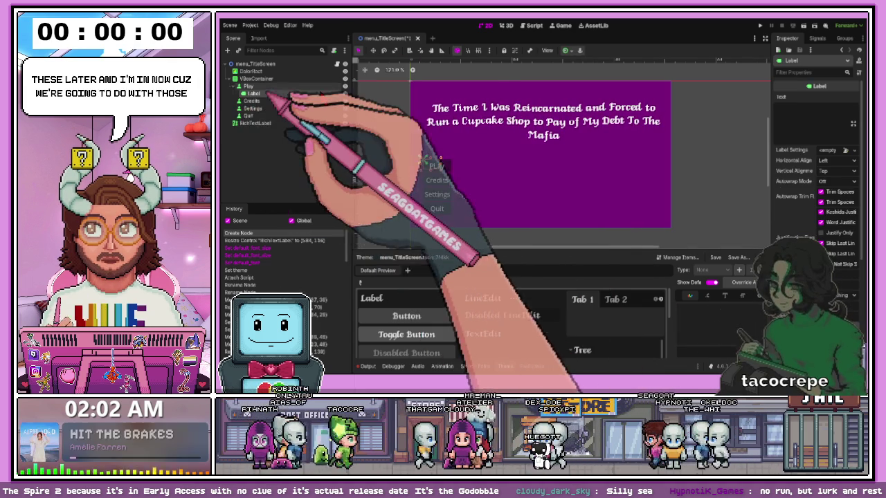
left_click(425, 177)
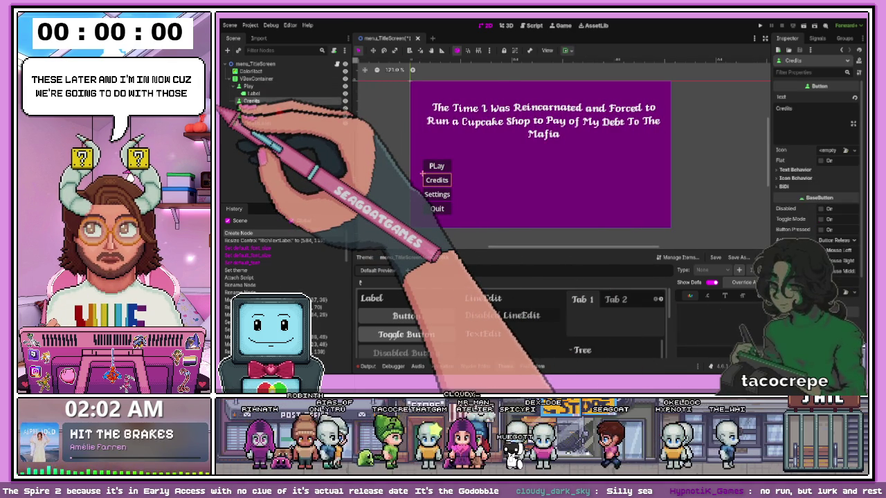
key("ctrl+a")
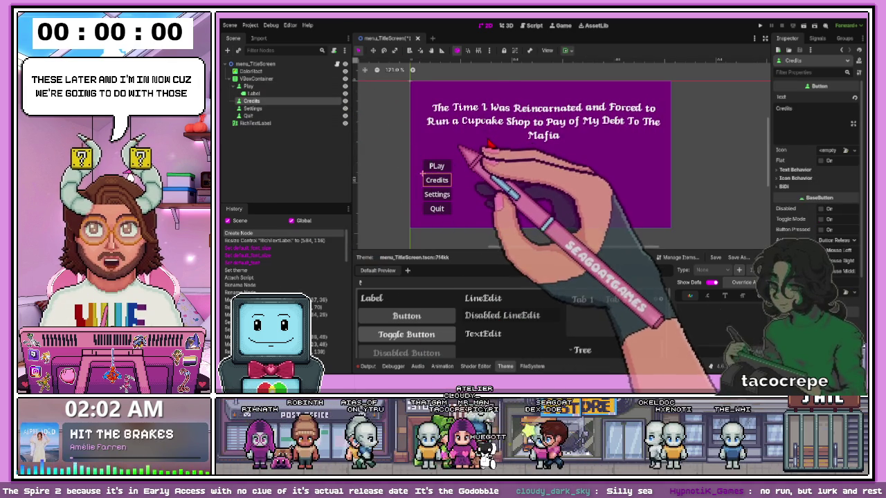
key("Return")
left_click(425, 191)
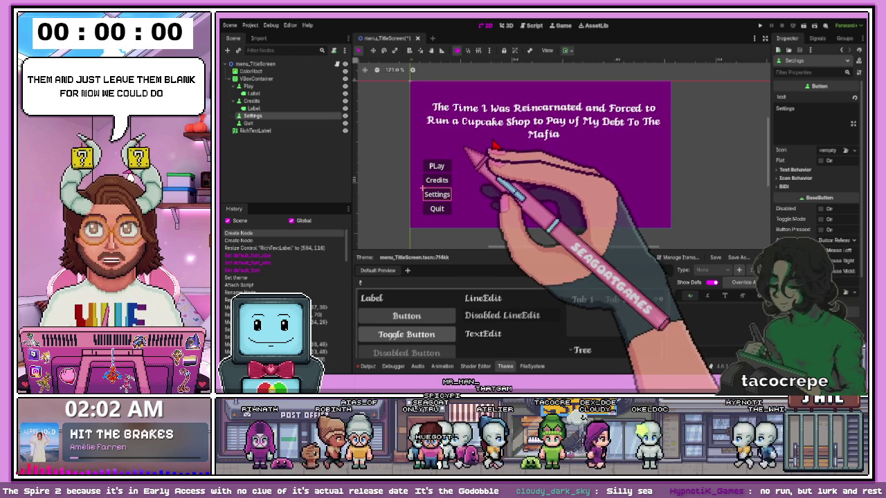
key("ctrl+a")
key("Return")
left_click(422, 203)
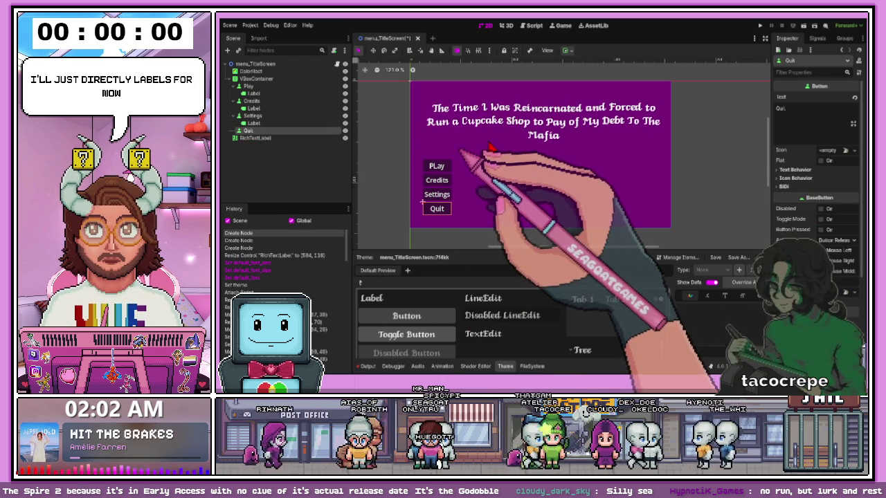
left_click(294, 177)
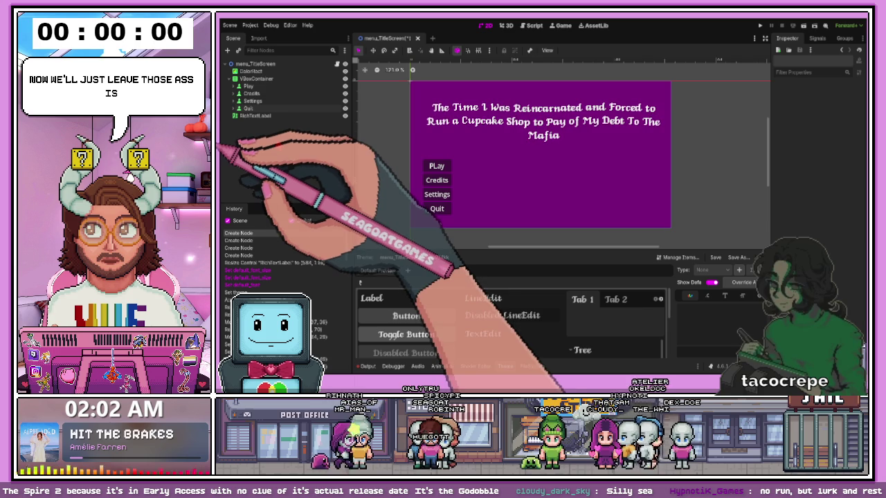
key("ctrl+s")
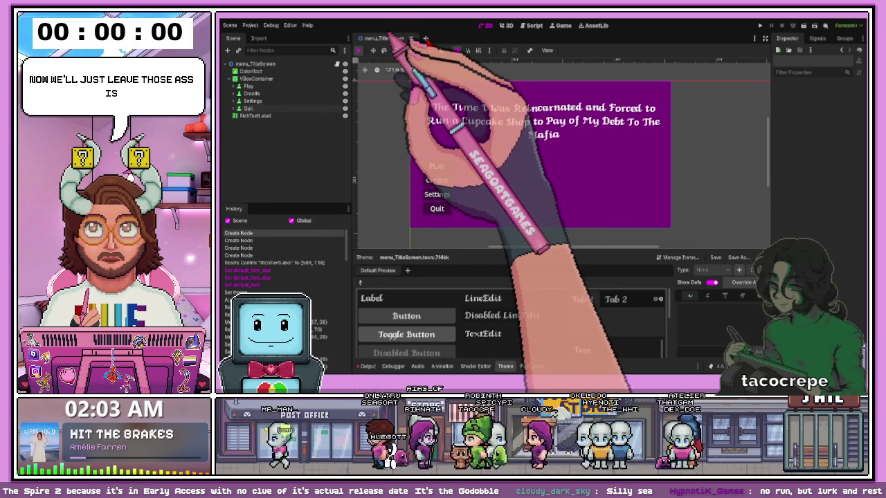
Create a new 2D scene and rename the Menu folder to Menus
left_click(425, 38)
left_click(236, 69)
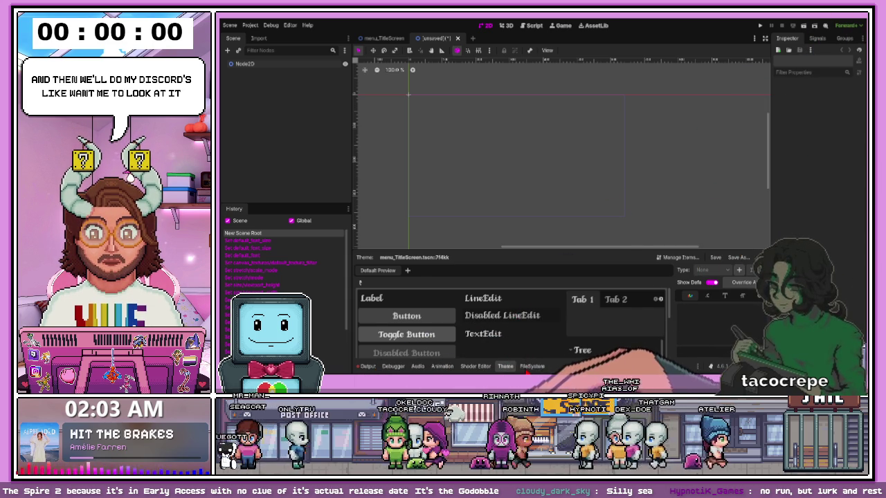
left_click(532, 366)
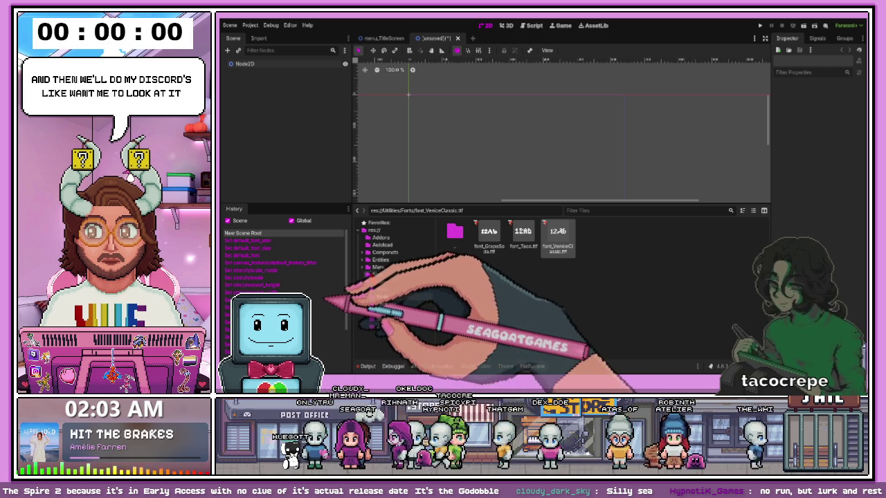
left_click(384, 268)
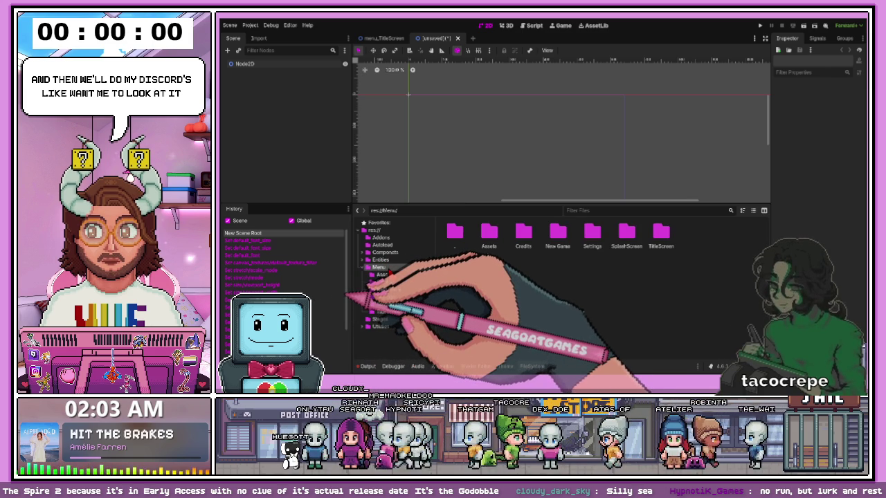
key("F2")
type("Menus")
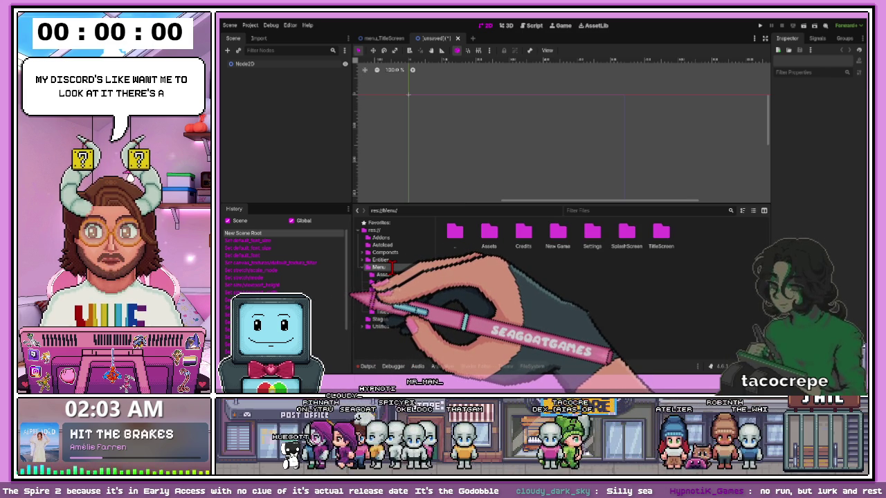
key("Return")
left_click(447, 287)
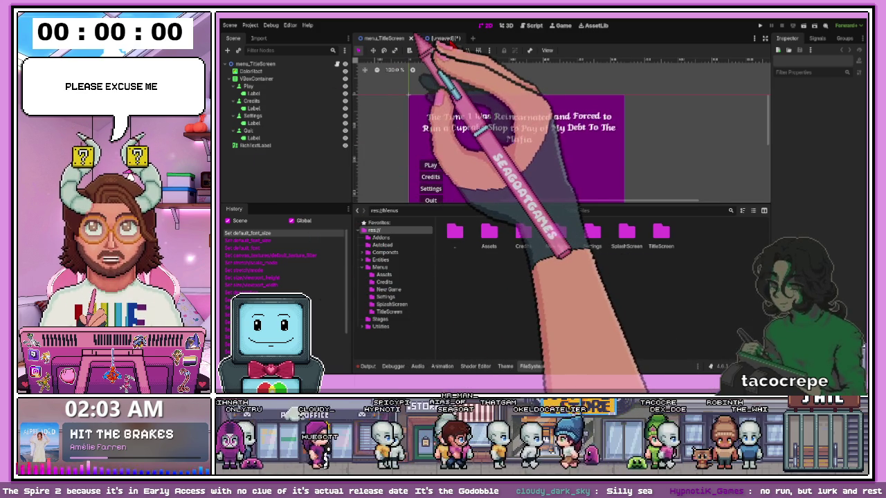
Rename the new scene's Node2D root to menu_Credits
left_click(436, 38)
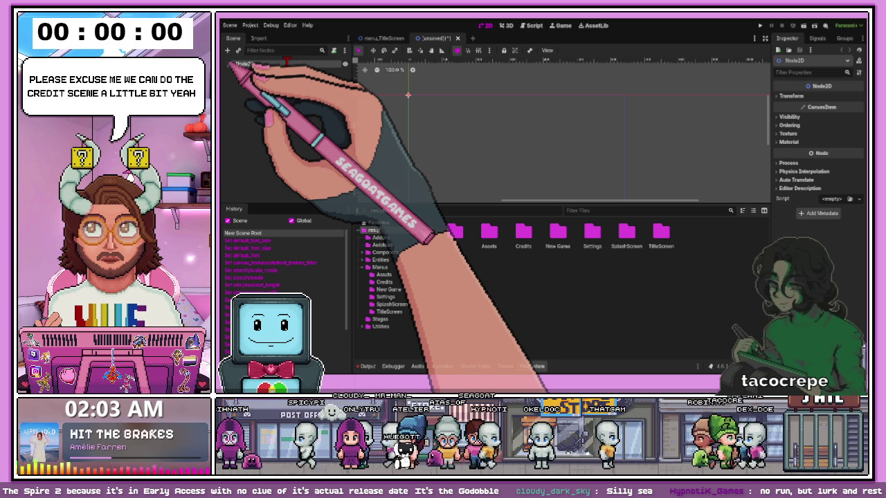
type("menu_Credits")
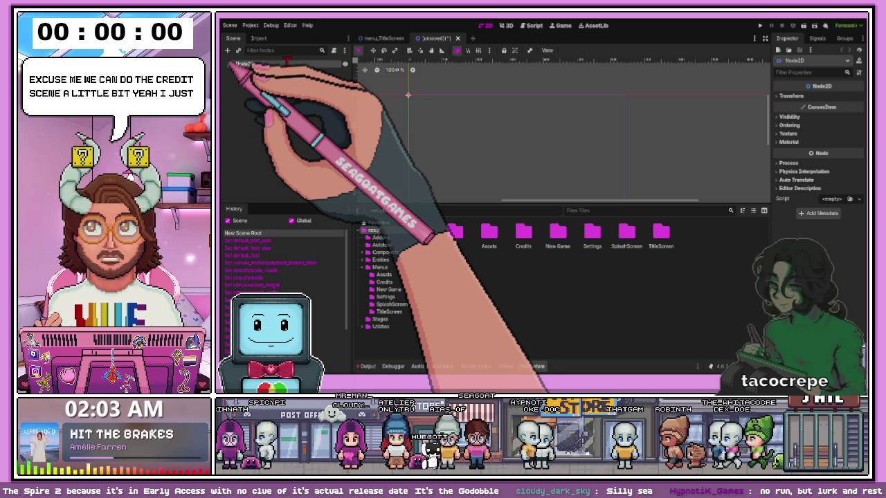
key("Return")
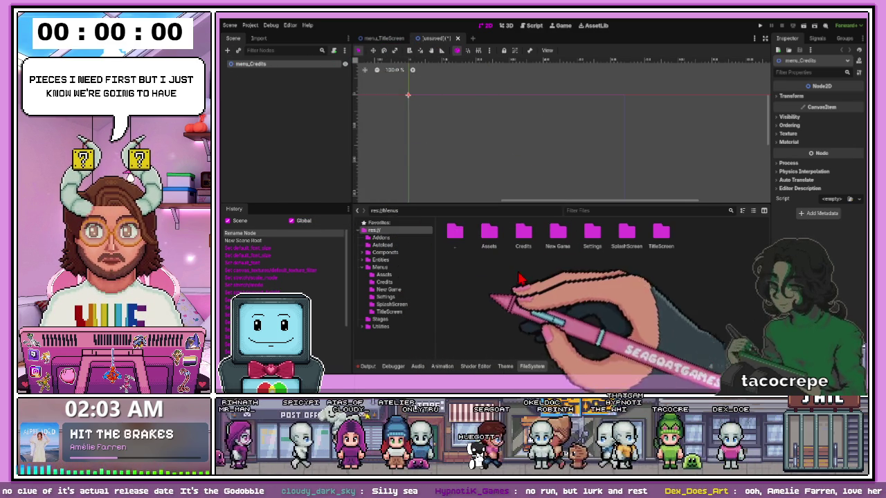
Copy the purple ColorRect from menu_TitleScreen and paste it into menu_Credits
left_click(382, 38)
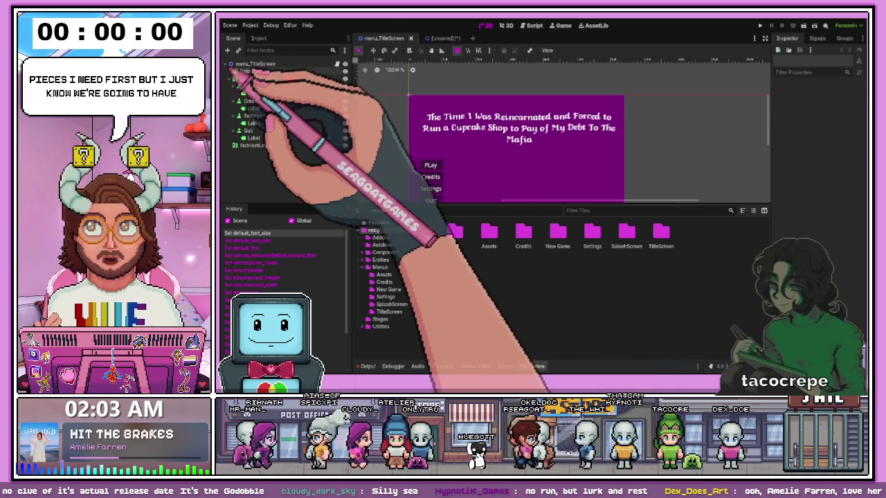
key("ctrl+c")
left_click(433, 38)
key("ctrl+v")
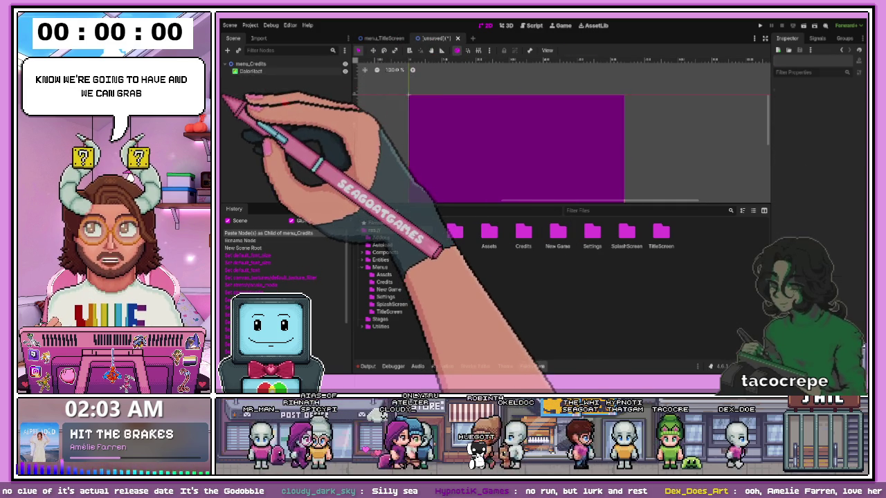
scroll(450, 139, "down", 1)
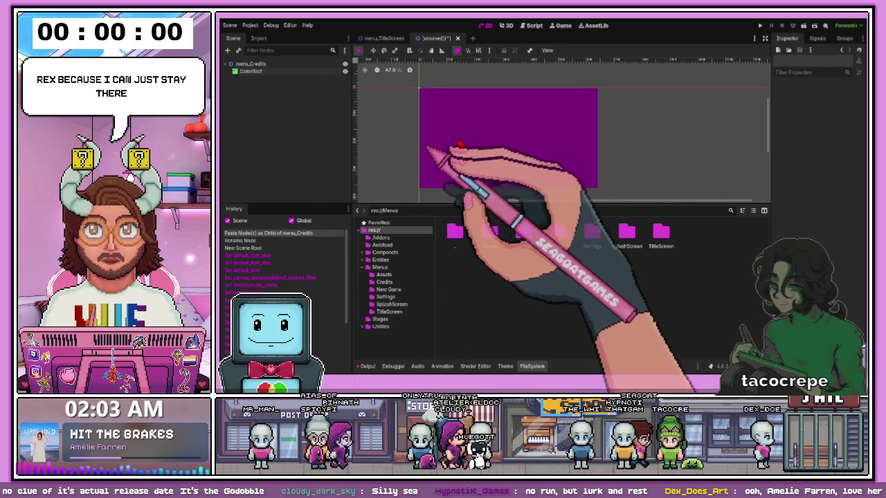
Add a Button child under the menu_Credits root
left_click(238, 64)
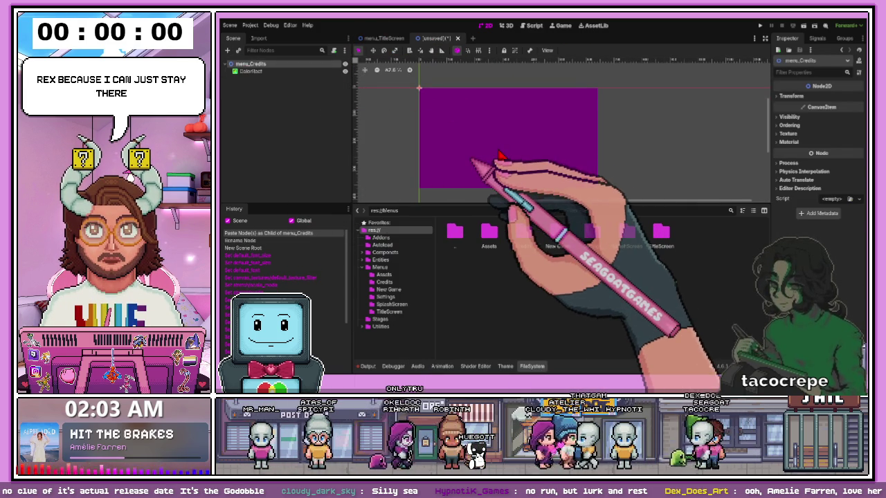
key("ctrl+a")
key("Return")
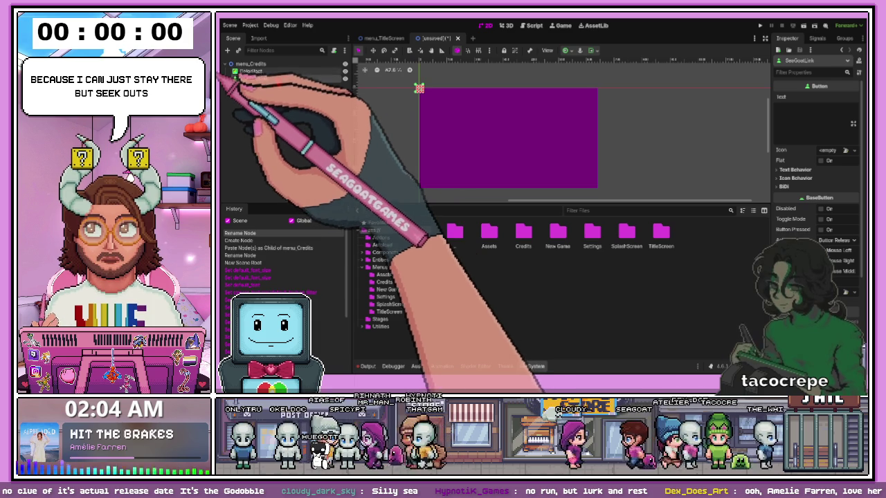
Name the button SeaGoatLink and add an HBoxContainer child under it
left_click(238, 65)
left_click(222, 79)
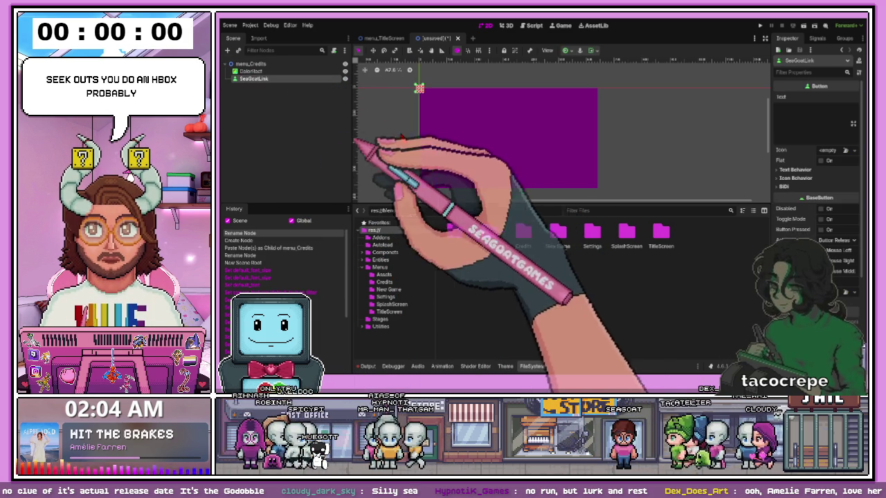
key("ctrl+a")
type("hbox")
key("Return")
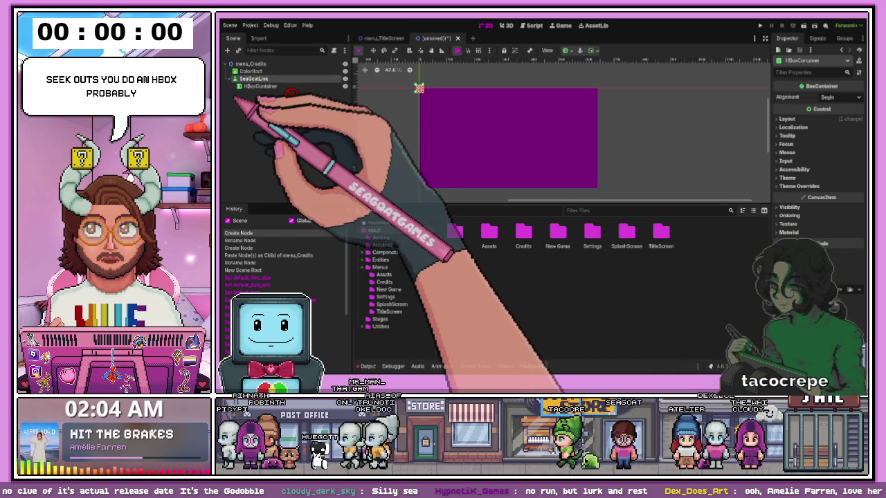
left_click(231, 89)
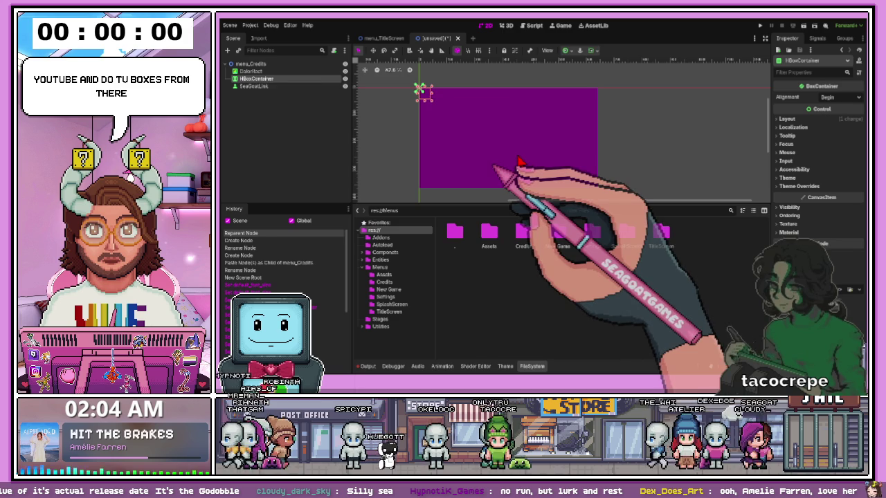
Add two VBoxContainers to the HBoxContainer and move SeaGoatLink into the first one
key("Return")
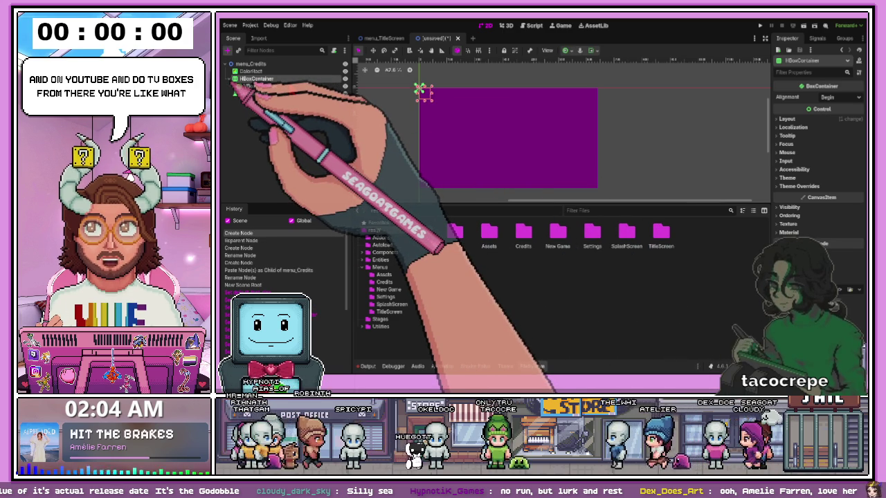
key("ctrl+a")
key("Return")
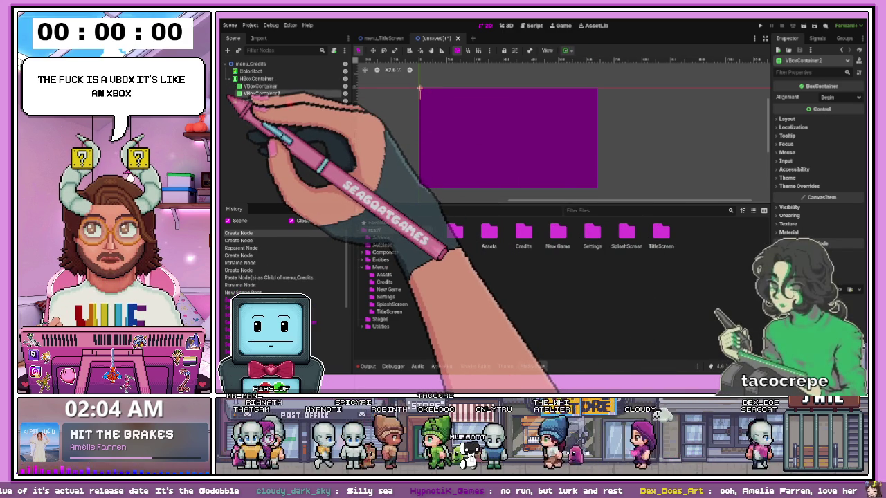
left_click_drag(232, 95, 240, 91)
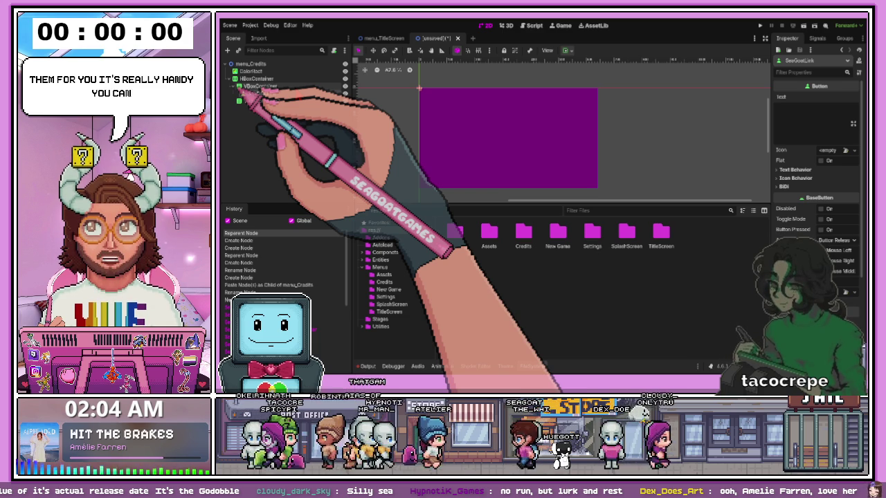
left_click(225, 100)
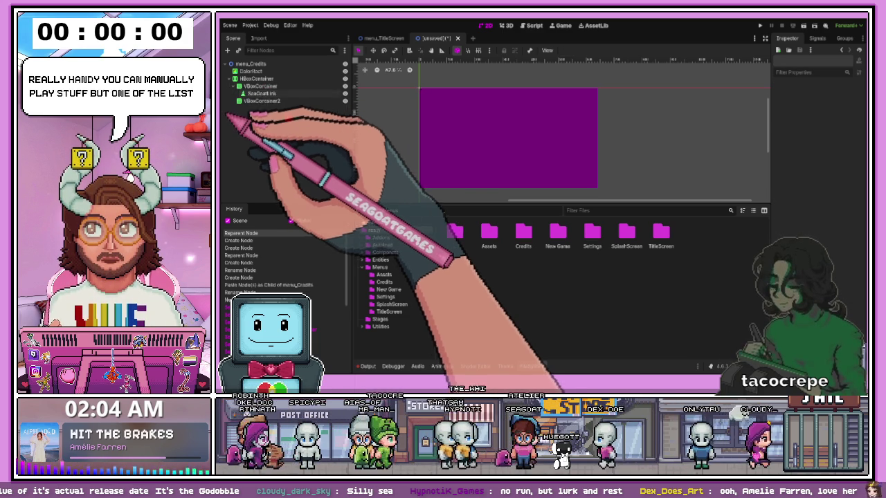
Add a Button child under VBoxContainer2 in the menu_Credits scene
left_click(223, 96)
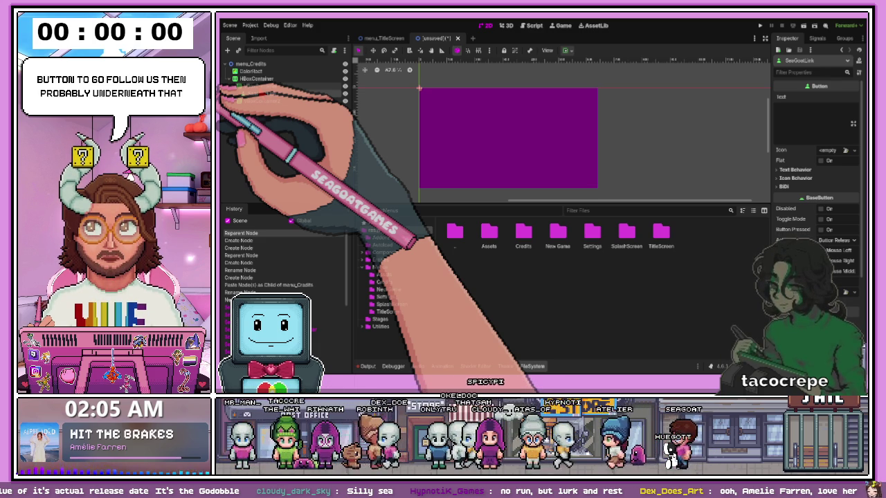
left_click(223, 142)
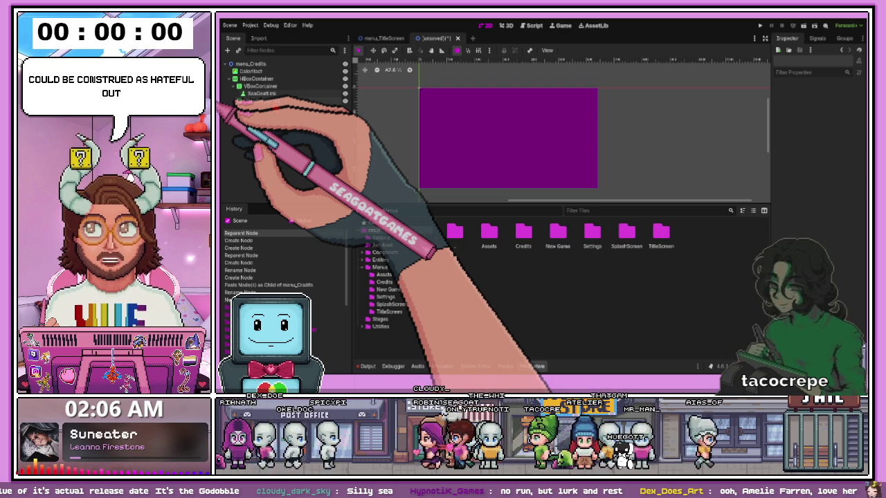
left_click(261, 93)
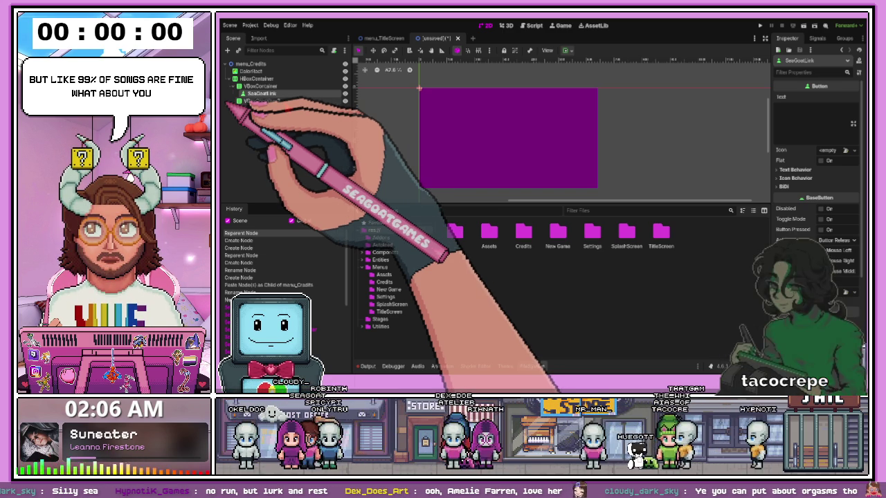
left_click(233, 101)
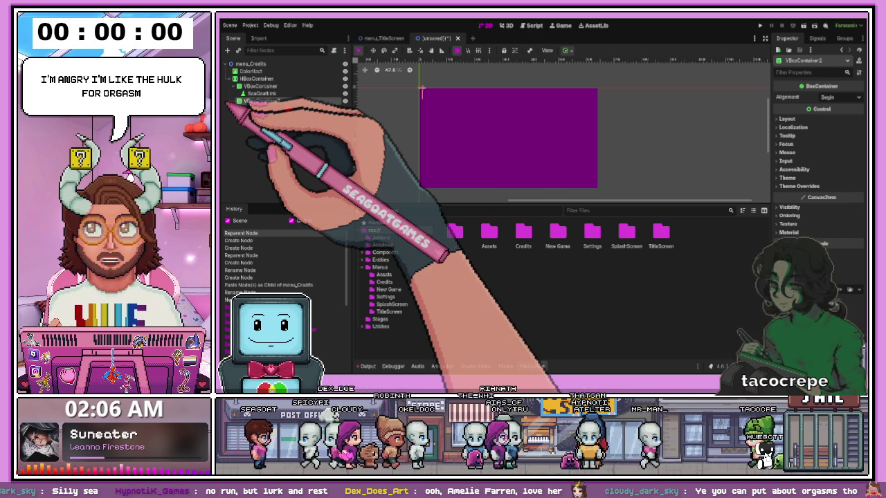
key("ctrl+a")
key("Return")
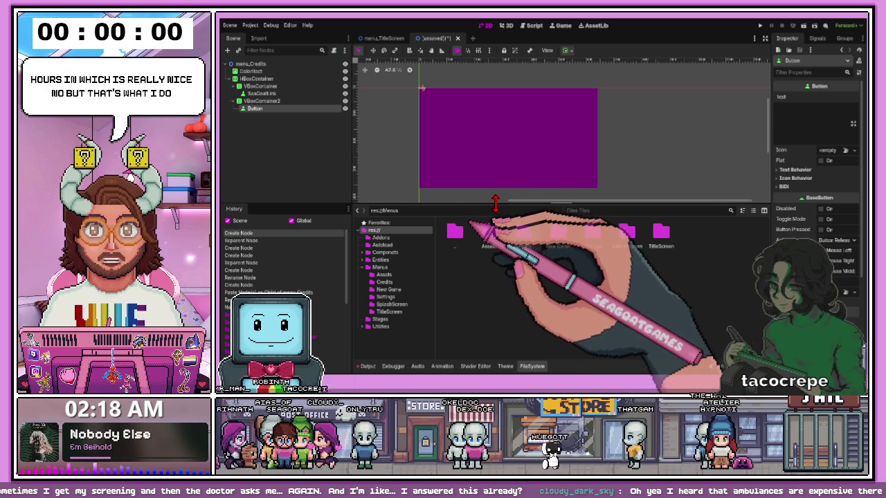
scroll(516, 146, "up", 1)
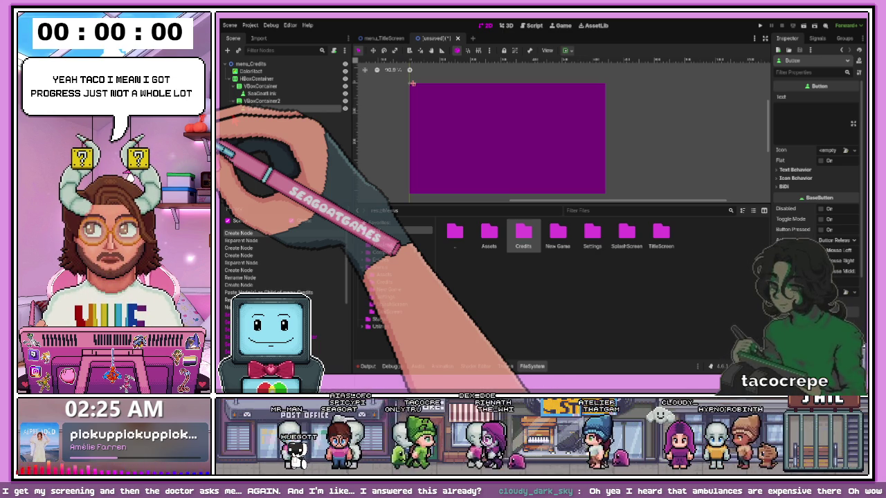
Rename the Button under VBoxContainer2 to TacoCrepeLink, matching SeaGoatLink
key("Return")
left_click(258, 86)
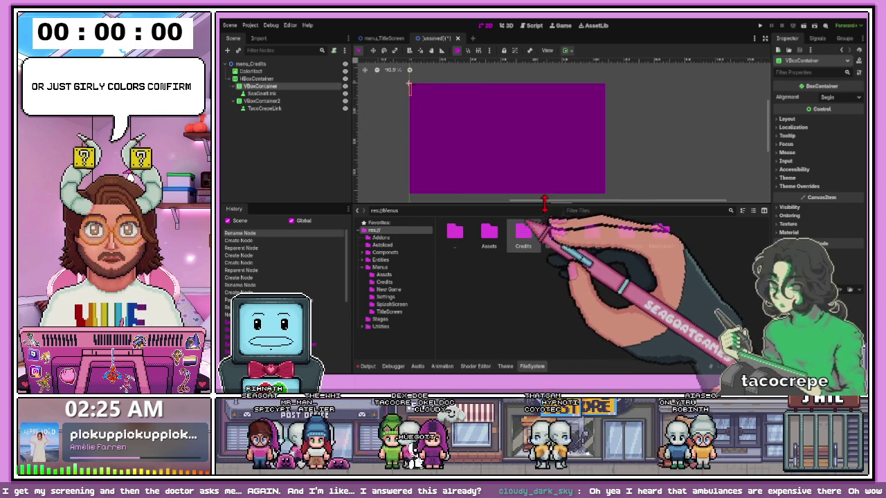
left_click(262, 166)
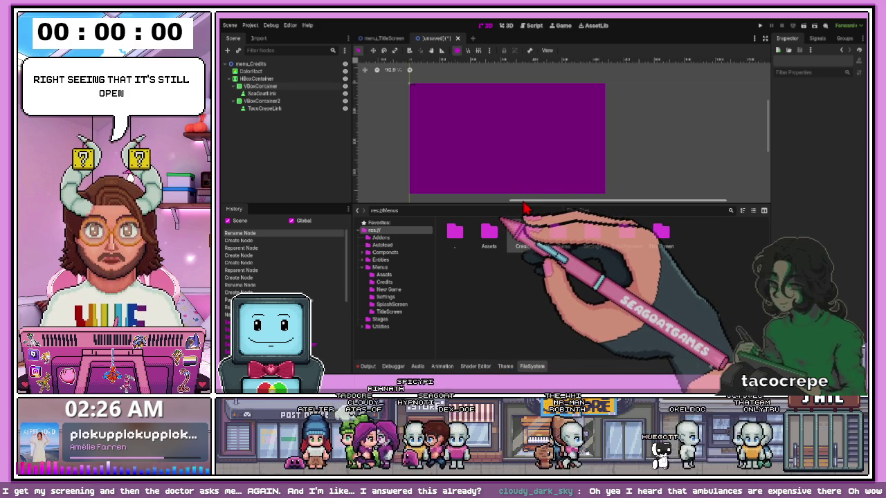
Check the menu_Credits save errors in the Output log, then quit to the Project Manager
left_click(368, 366)
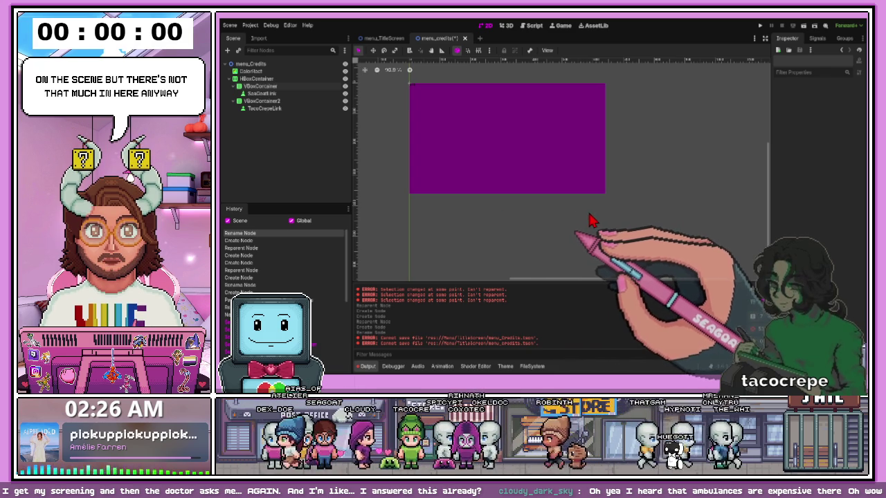
key("ctrl+s")
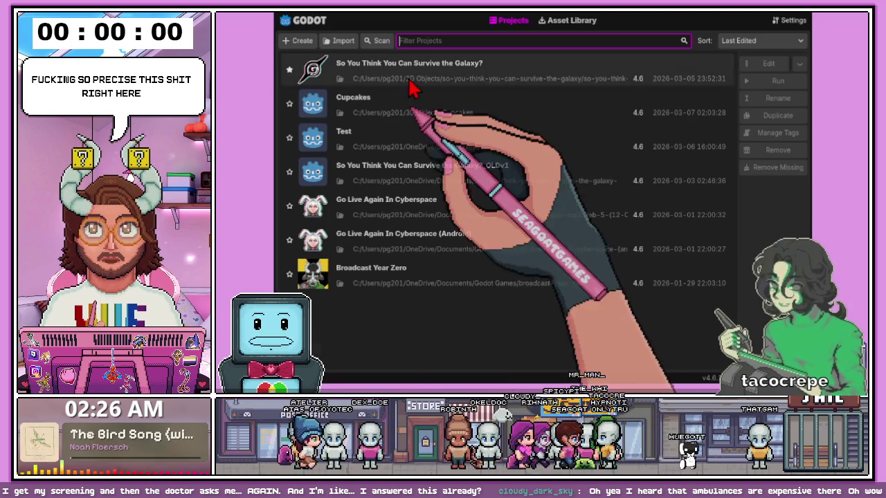
Reopen the Cupcakes project and add a new scene tab with a Node2D root
double_click(309, 116)
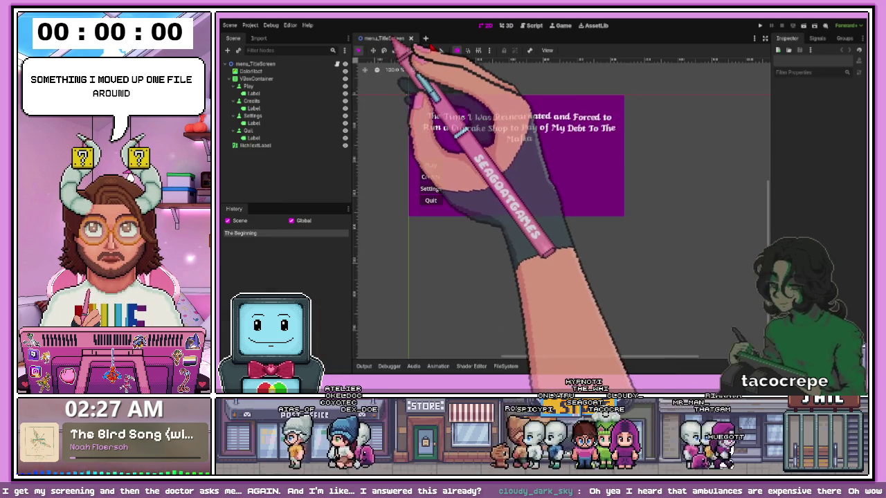
left_click(425, 38)
left_click(283, 73)
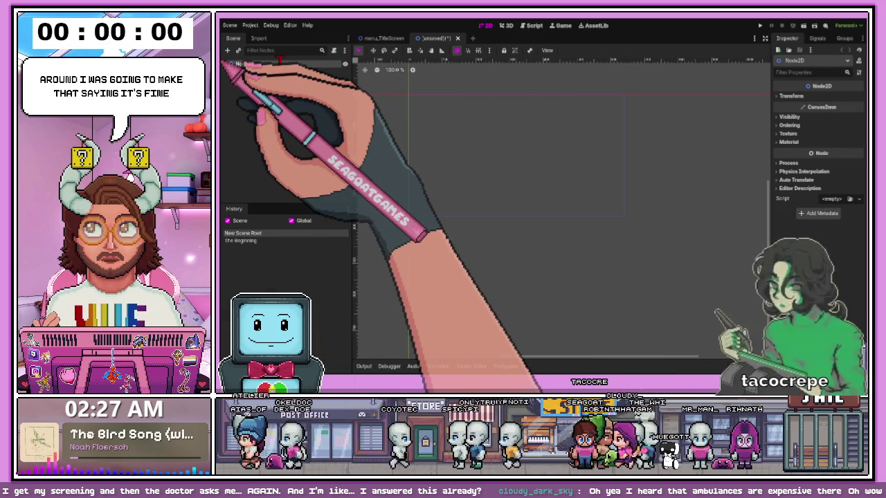
Rename the Node2D root to menu_Credits and save it as menu_Credits.tscn in res://Menus/Credits/
type("me")
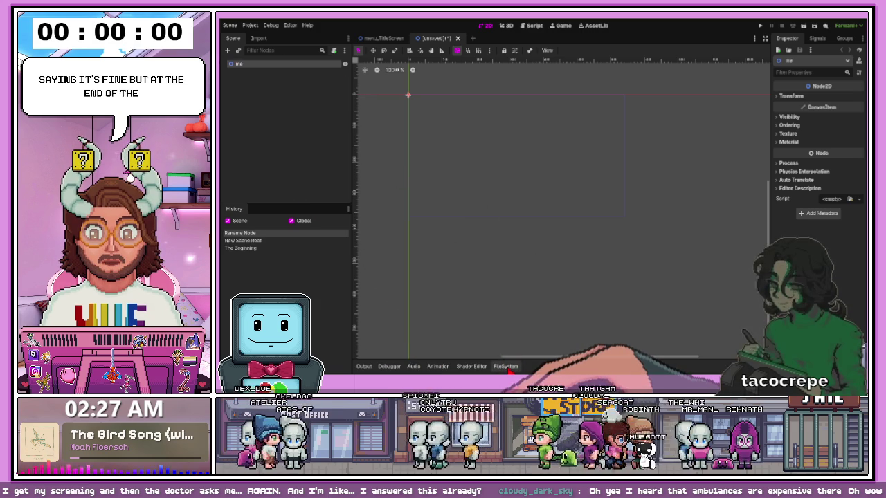
left_click(505, 366)
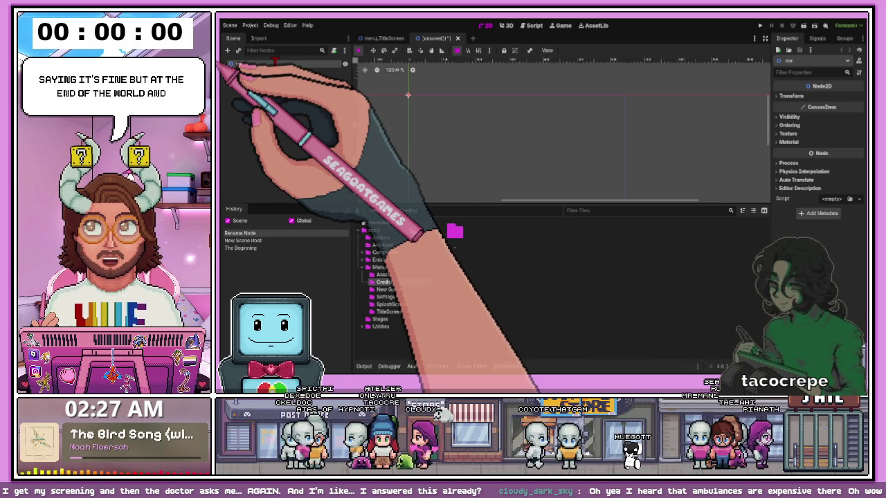
type("menu_Credits")
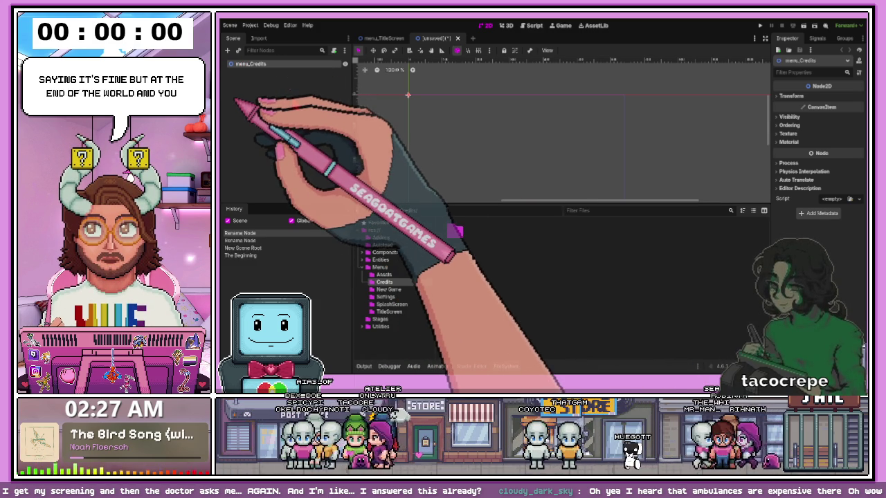
key("Return")
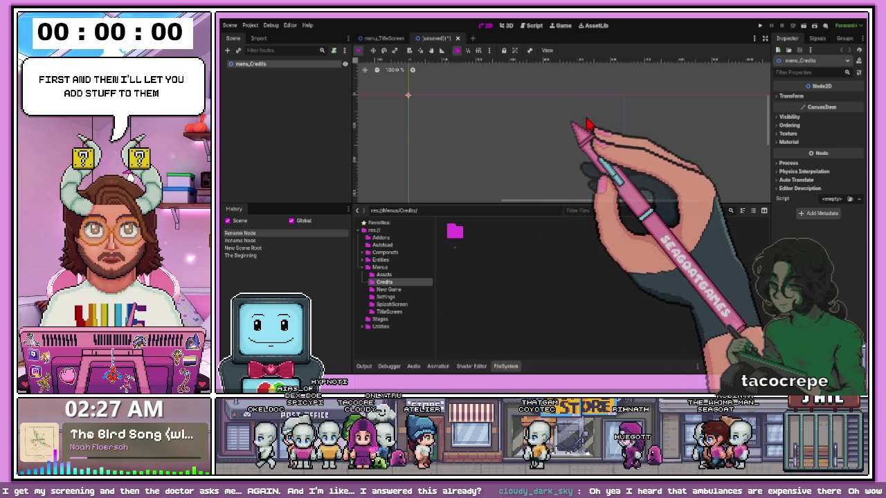
key("ctrl+s")
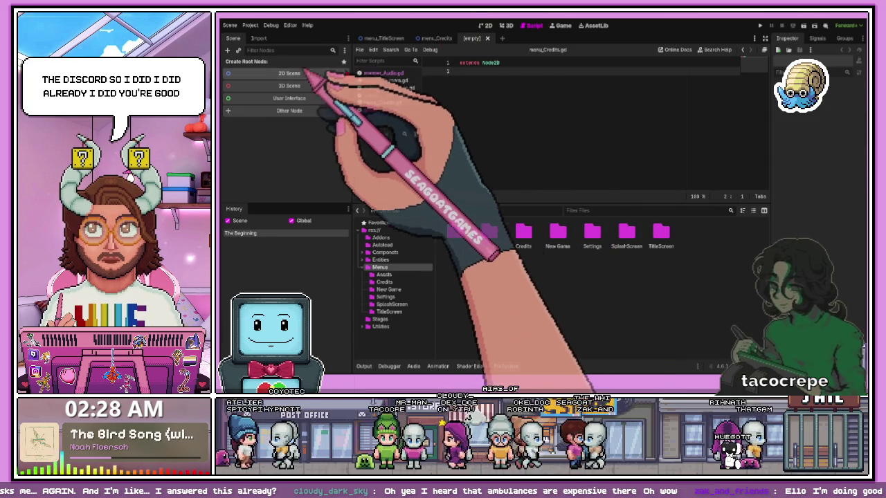
Give the empty scene a Node2D root and select that root in the Scene dock
left_click(303, 73)
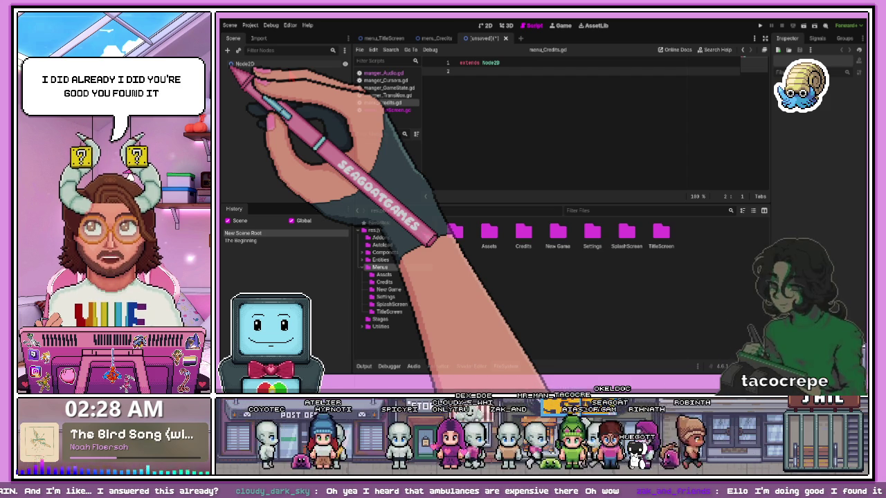
left_click(229, 64)
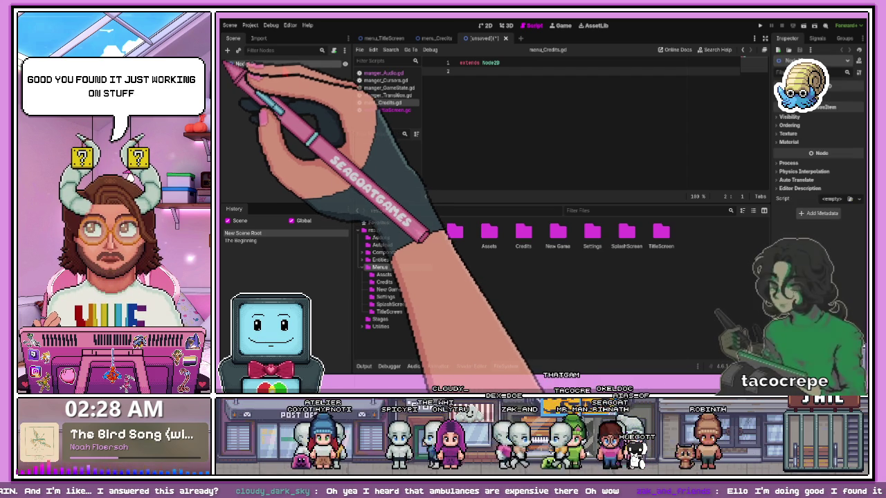
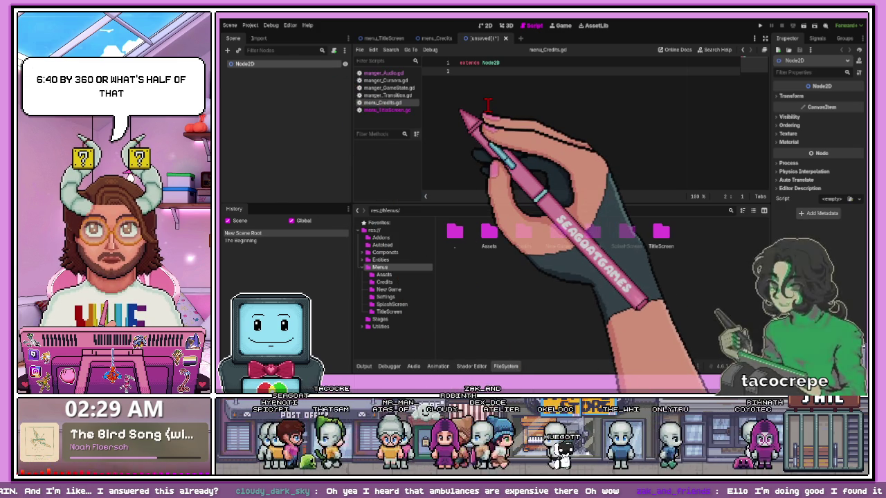
Work through and then clear the 640 / 2 scratch calculation, then open Menus/New Game in the FileSystem dock
type("640")
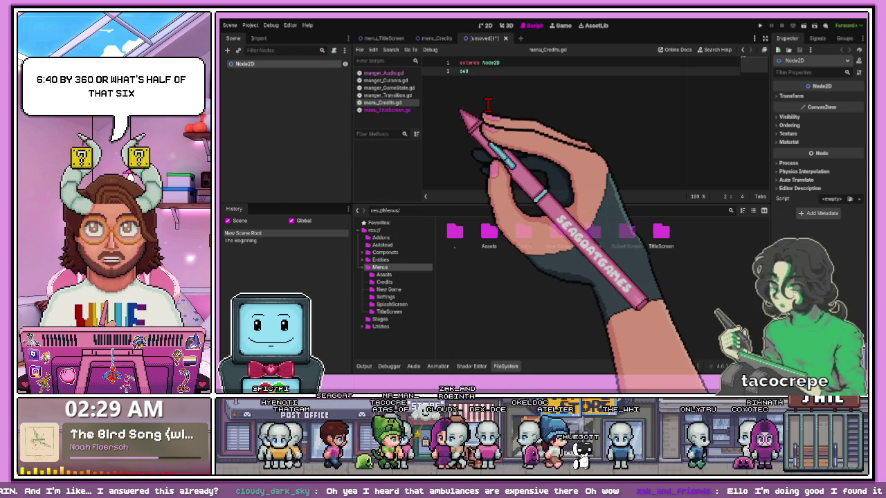
type("/ 2")
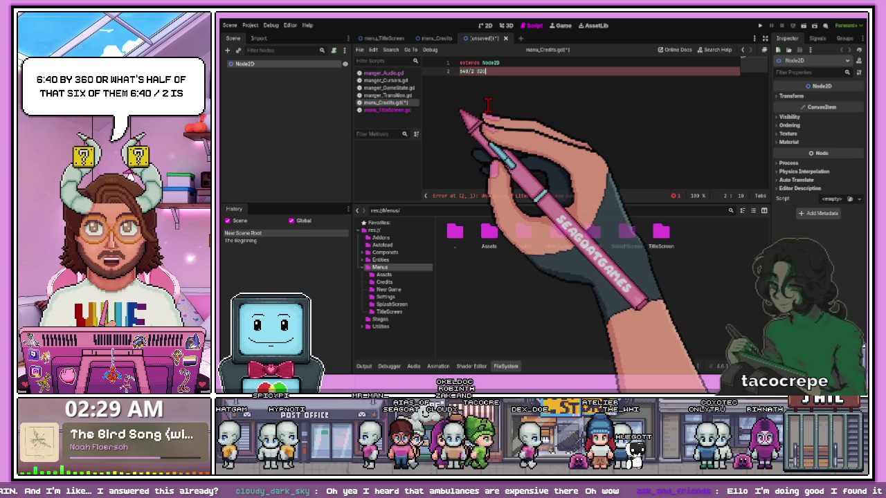
type(" c")
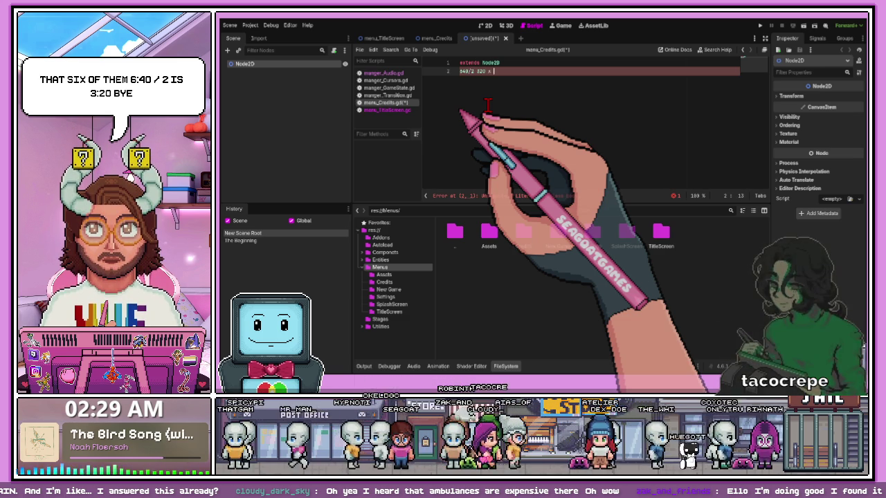
key("BackSpace")
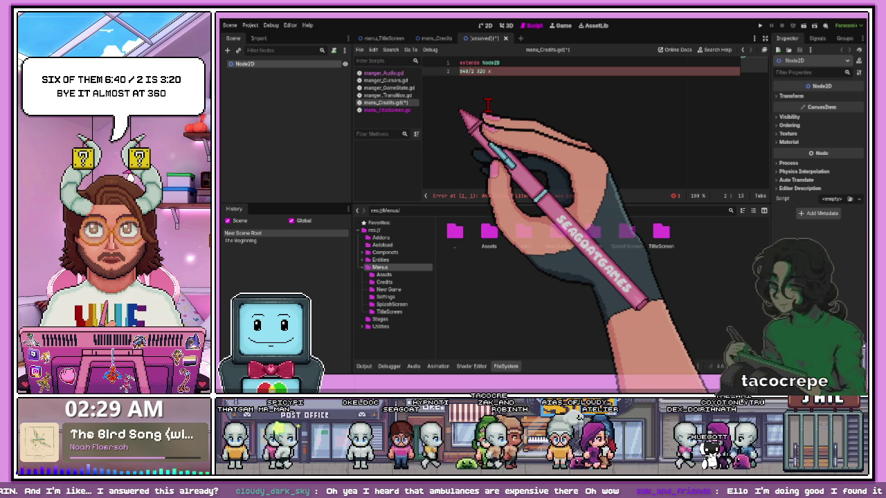
key("Return")
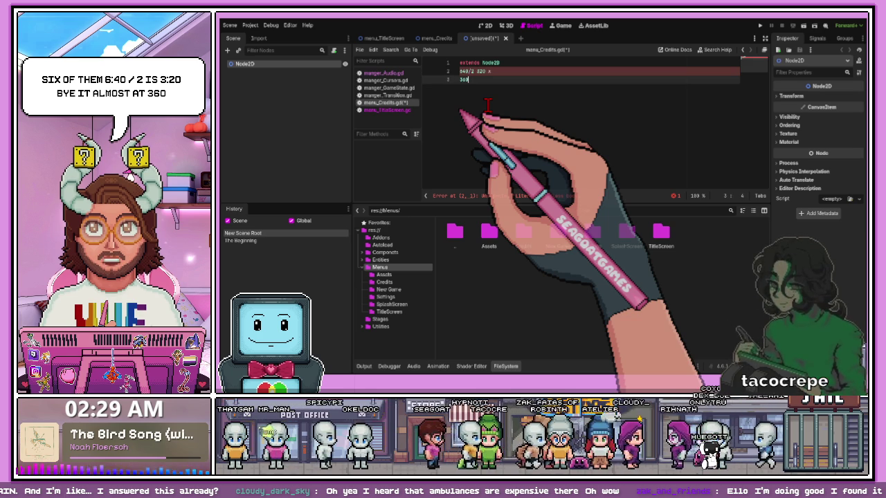
type("/ 2 180")
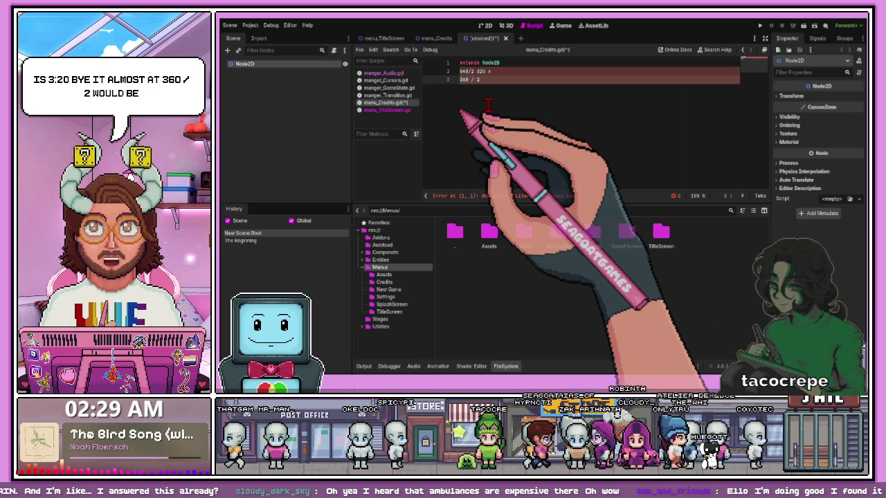
left_click(447, 88)
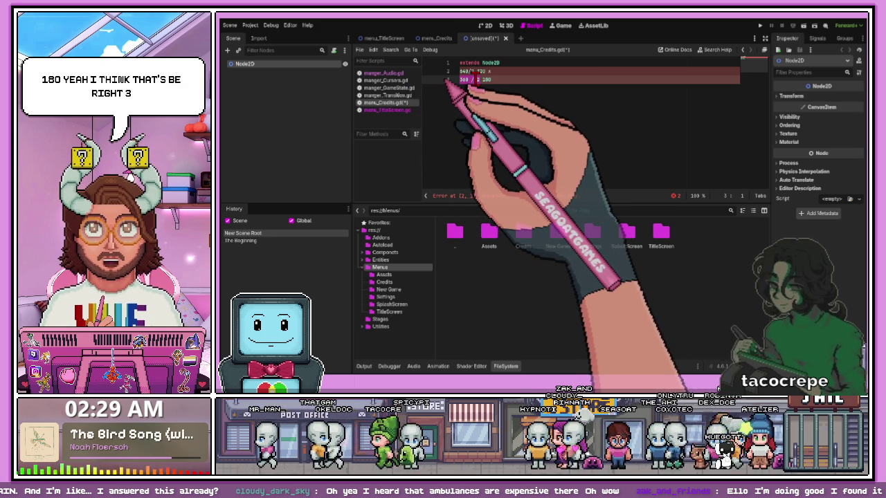
key("Delete")
key("Delete")
key("Delete")
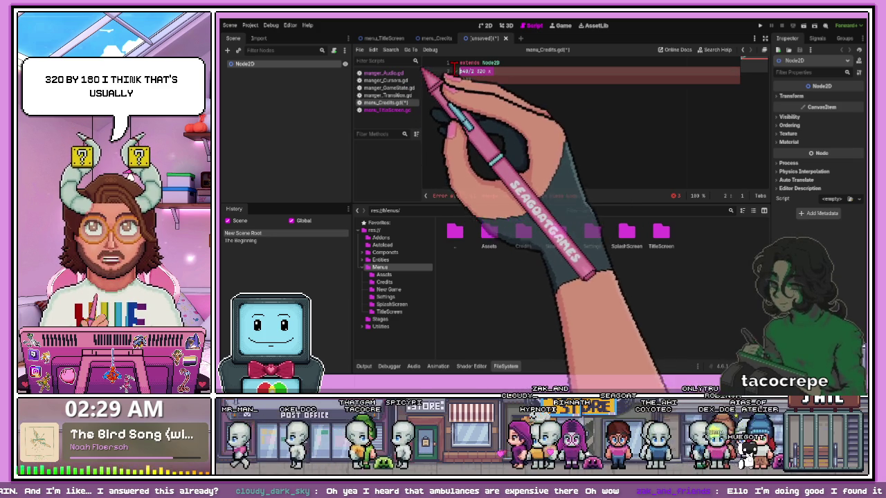
left_click(446, 73)
key("BackSpace")
key("BackSpace")
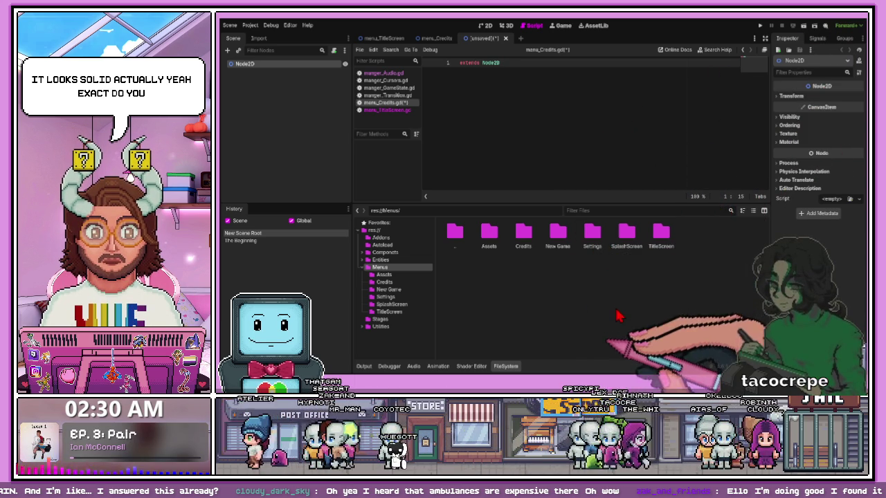
left_click(393, 289)
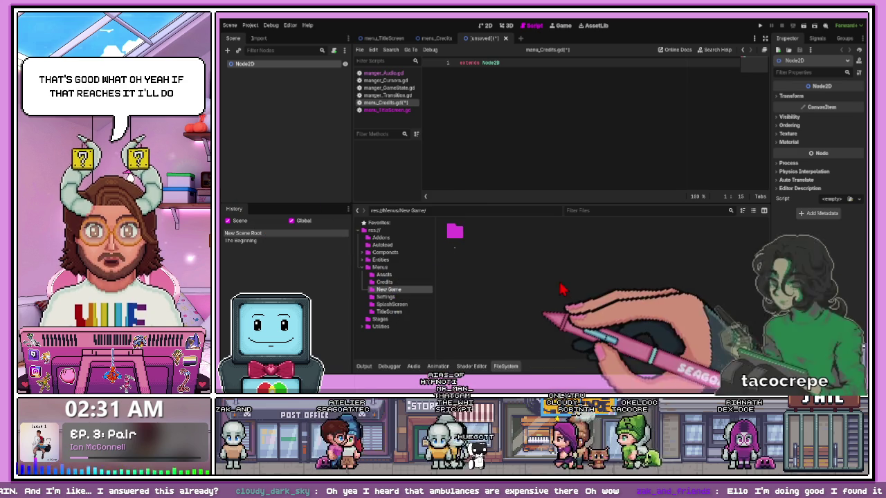
Delete the stray digits after Node so line 1 reads 'extends Node'
type("128")
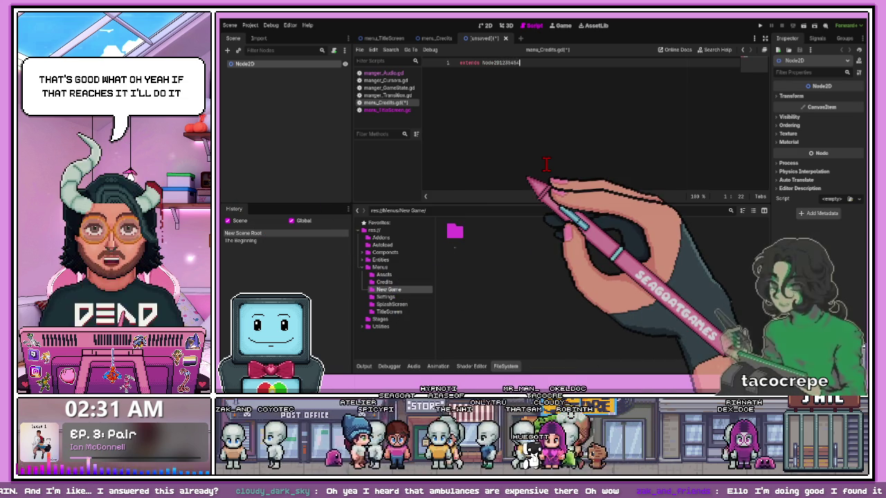
type("6")
type("670")
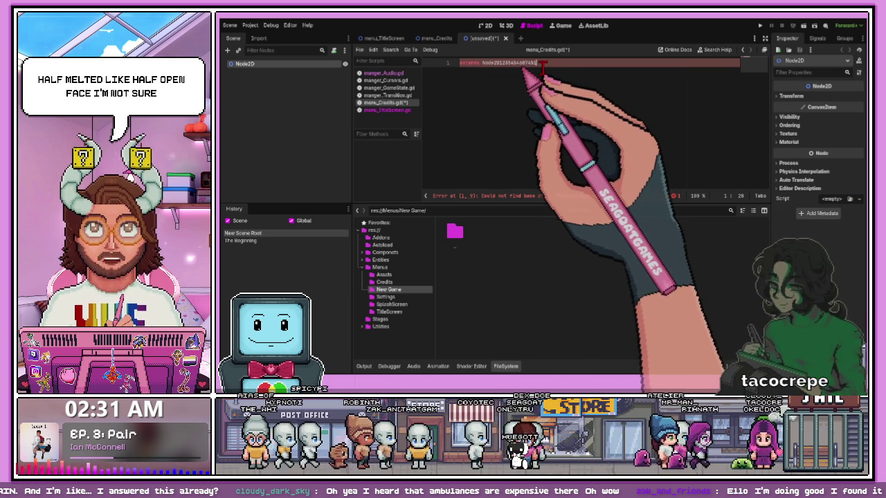
left_click_drag(536, 62, 492, 64)
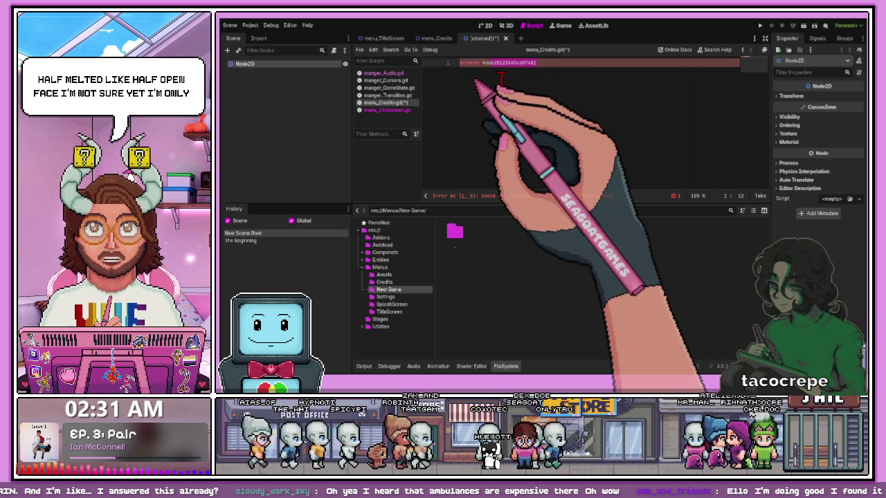
key("BackSpace")
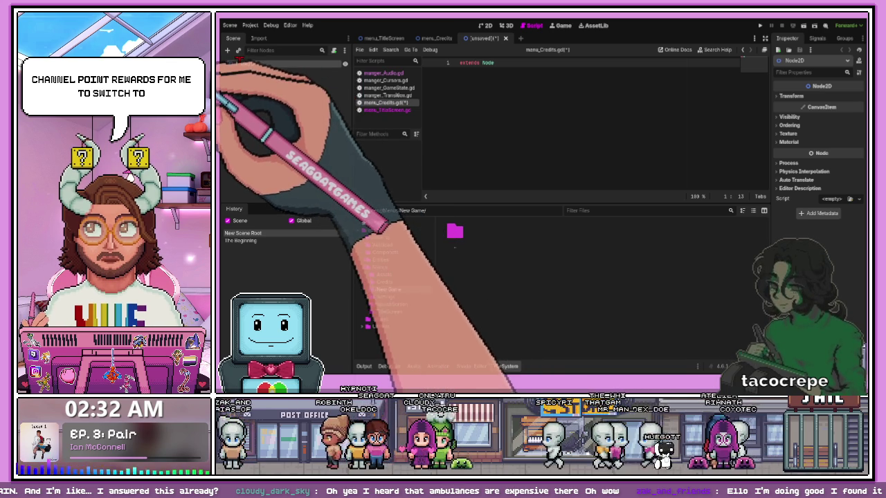
Rename the root node to menu_NewGame and save the scene as menu_NewGame.tscn
type("menu_NewGame")
key("Return")
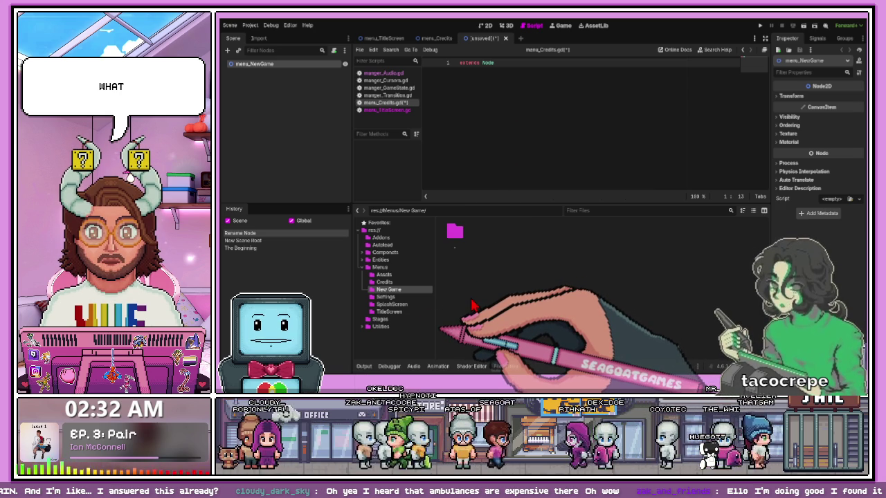
key("ctrl+s")
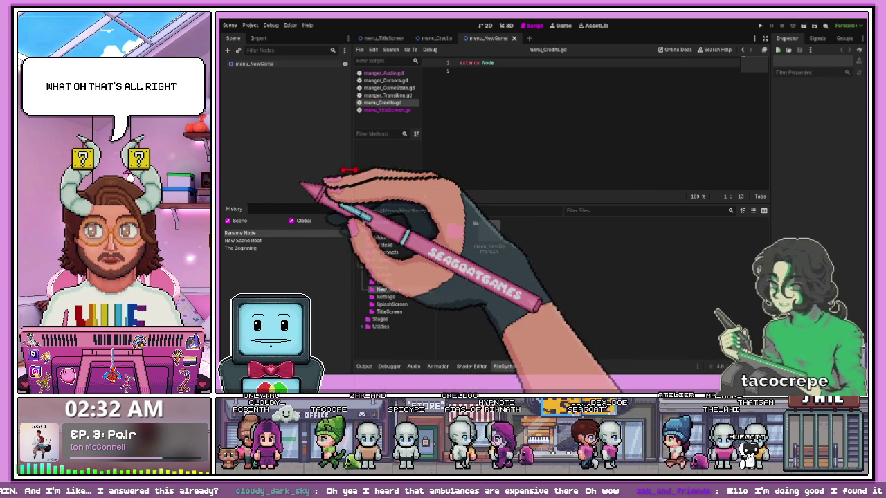
Create a new 2D scene with its root node named menu_Settings
left_click(529, 38)
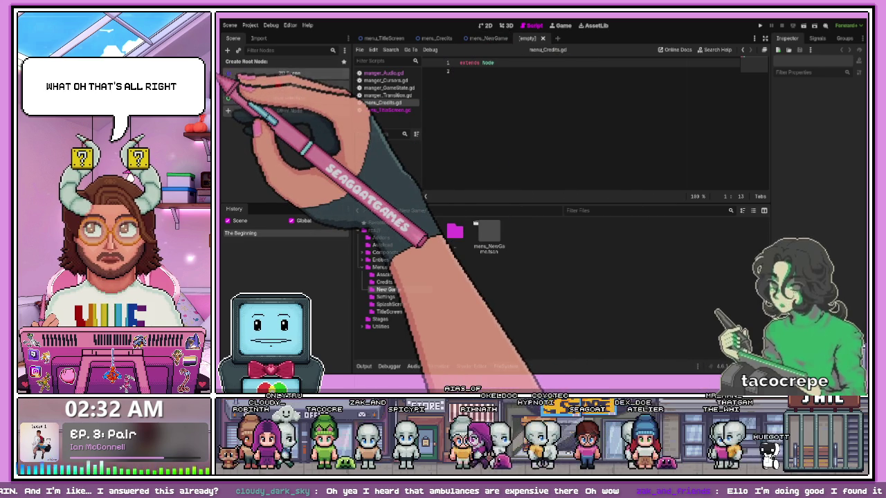
left_click(235, 74)
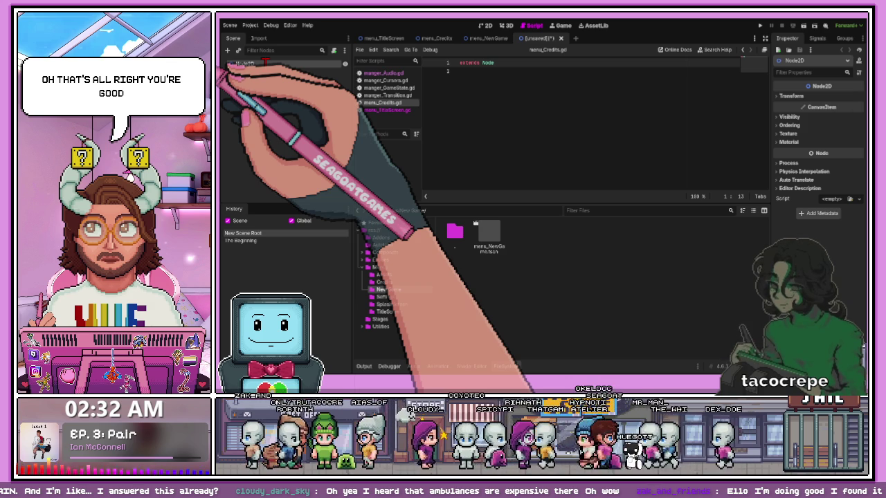
type("menu_Settings")
key("Return")
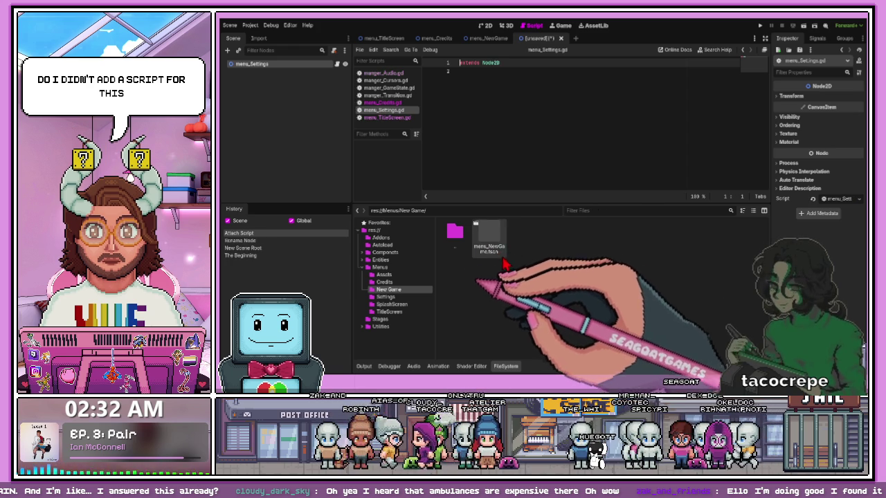
Move menu_Settings.gd into Menus/Settings and save the scene there as menu_Settings.tscn
left_click(373, 230)
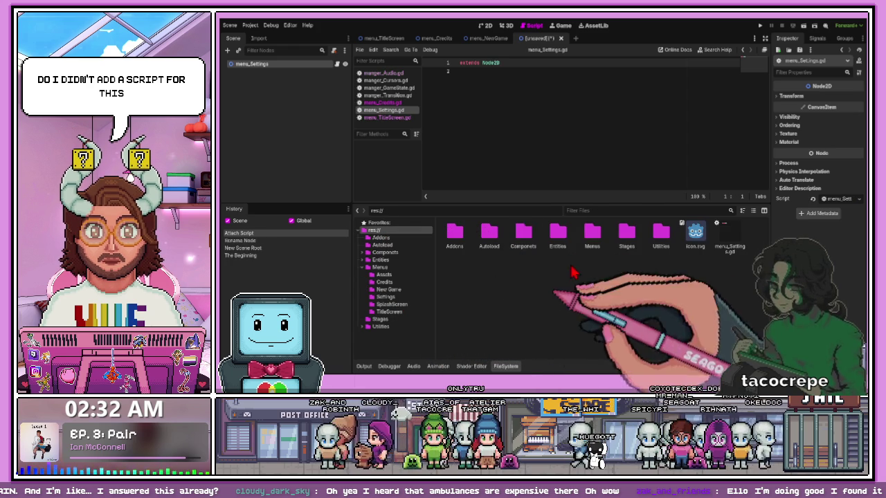
mouse_move(727, 254)
left_mouse_down()
mouse_move(690, 289)
mouse_move(595, 256)
mouse_move(537, 204)
mouse_move(590, 243)
left_mouse_up()
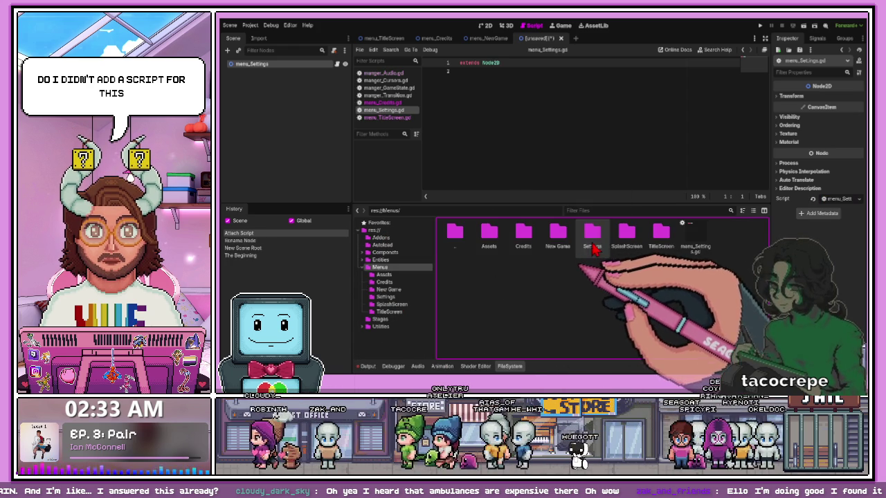
left_click(702, 249)
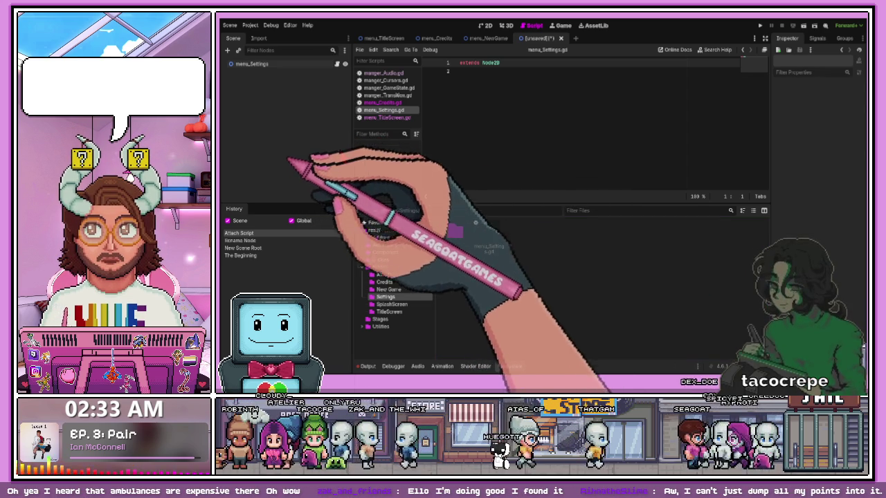
left_click(385, 297)
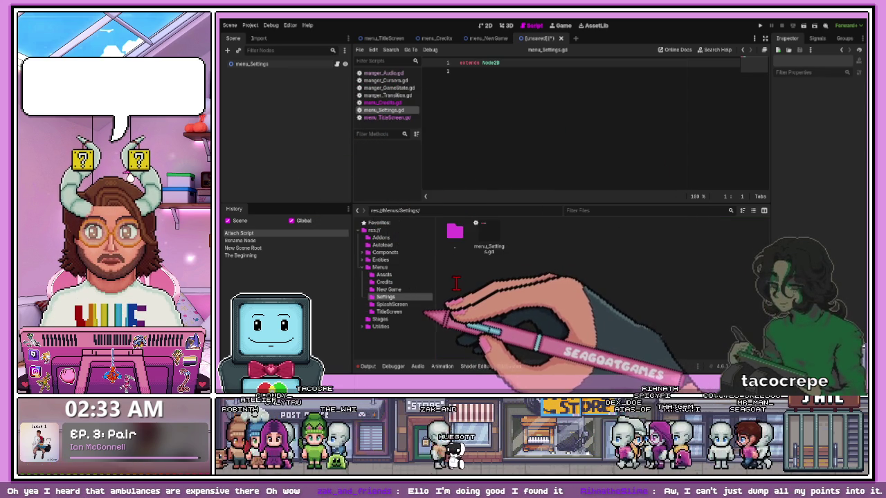
key("ctrl+s")
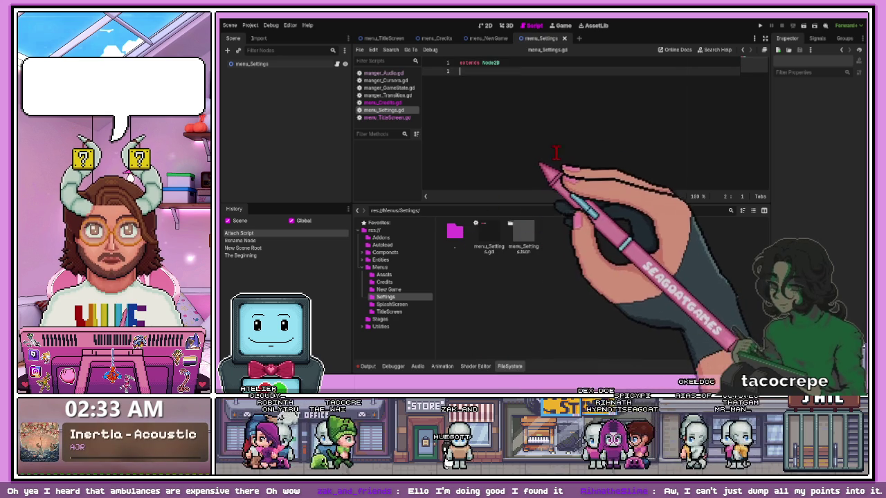
left_click(484, 38)
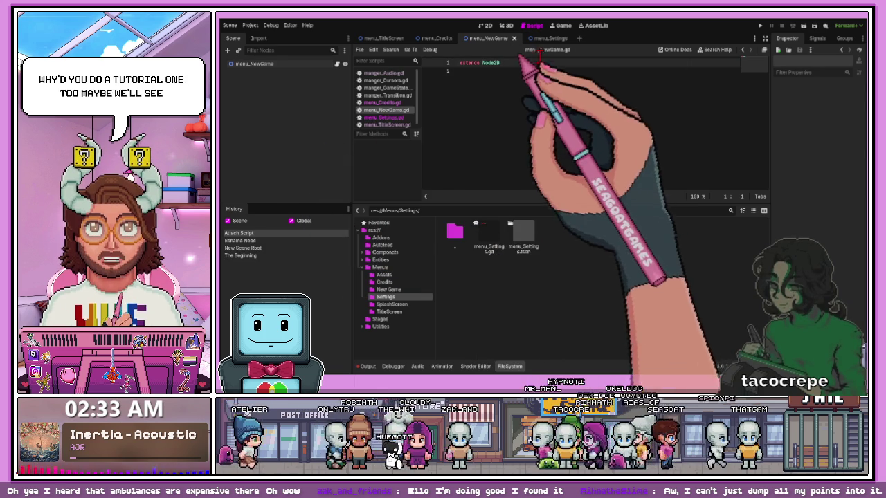
Start a new scene, show the Menus folder, check a spelling, and add a 2D root node
left_click(578, 38)
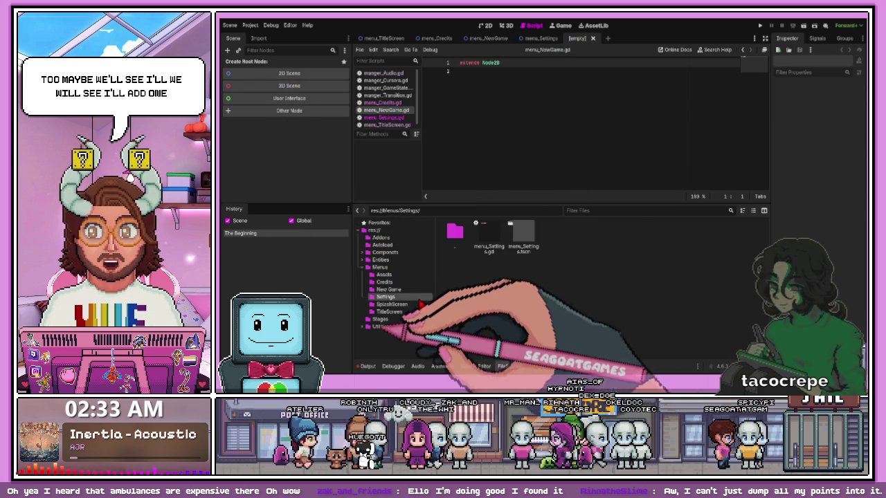
left_click(386, 268)
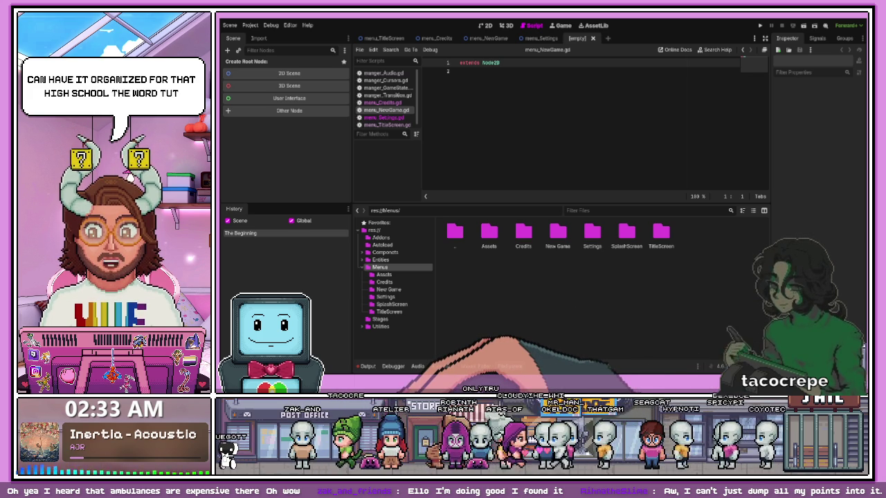
left_click(413, 380)
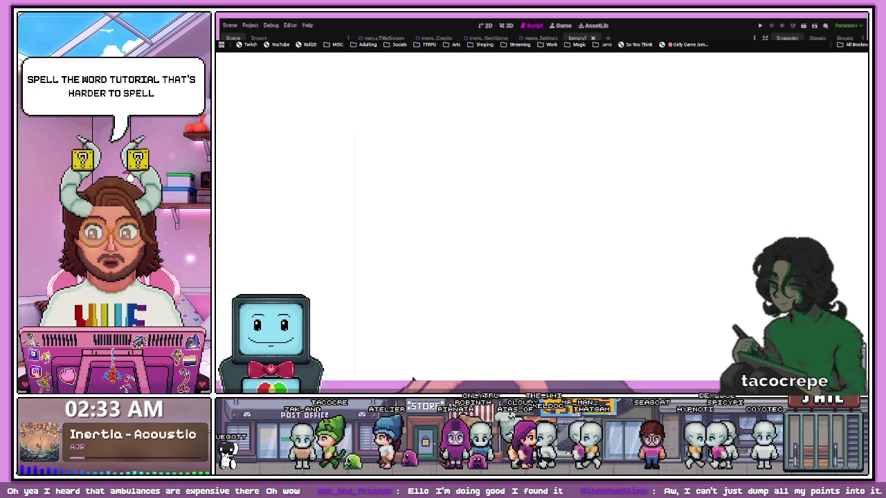
key("alt+Tab")
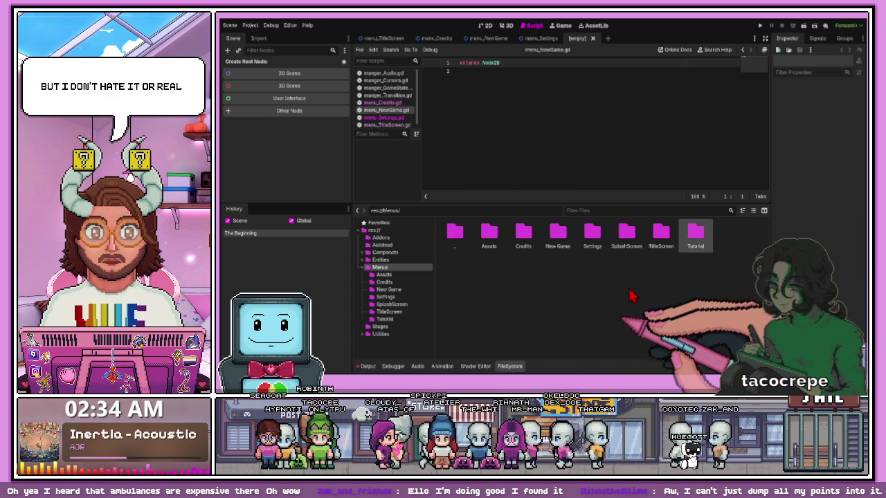
left_click(289, 73)
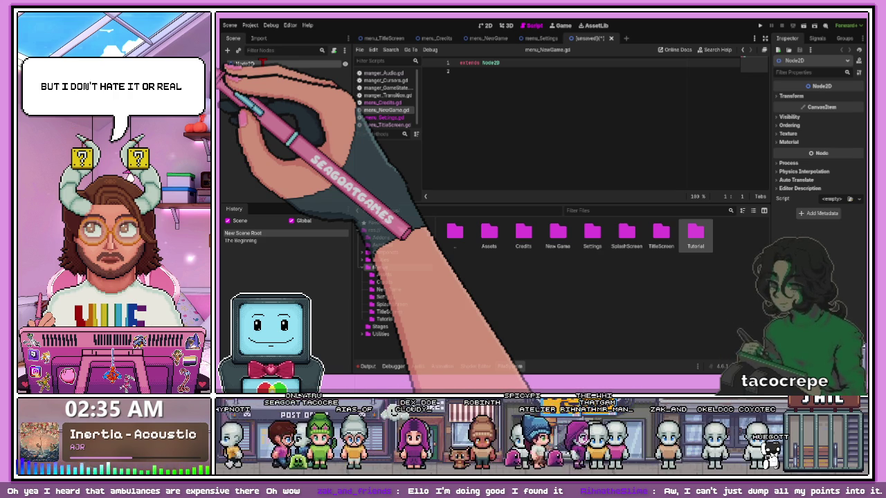
Name the root node menu_Tutorial, then select the SplashScreen folder
type("menu_Tutorial")
key("Return")
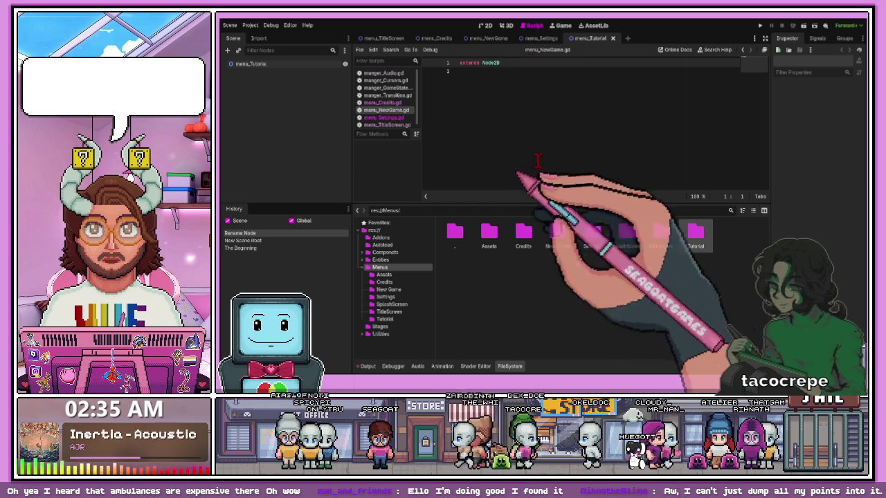
left_click(630, 246)
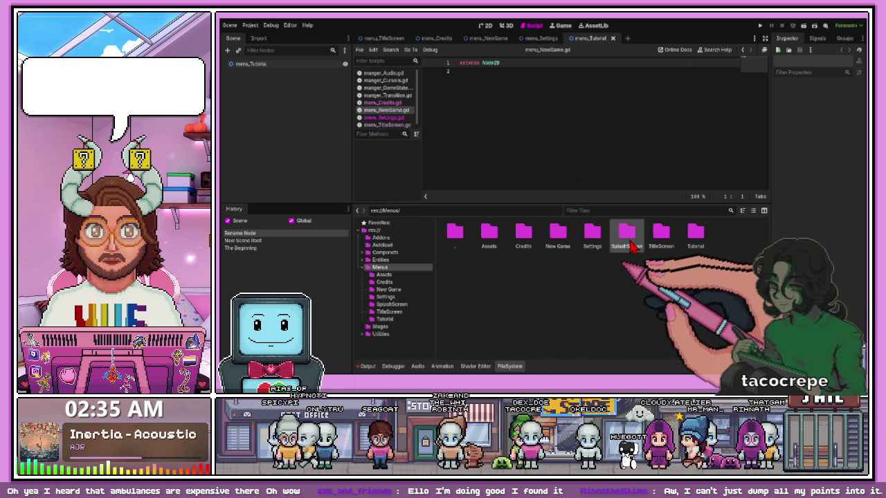
Open a new scene tab with a Node2D root renamed menu_SplashScreen
left_click(625, 38)
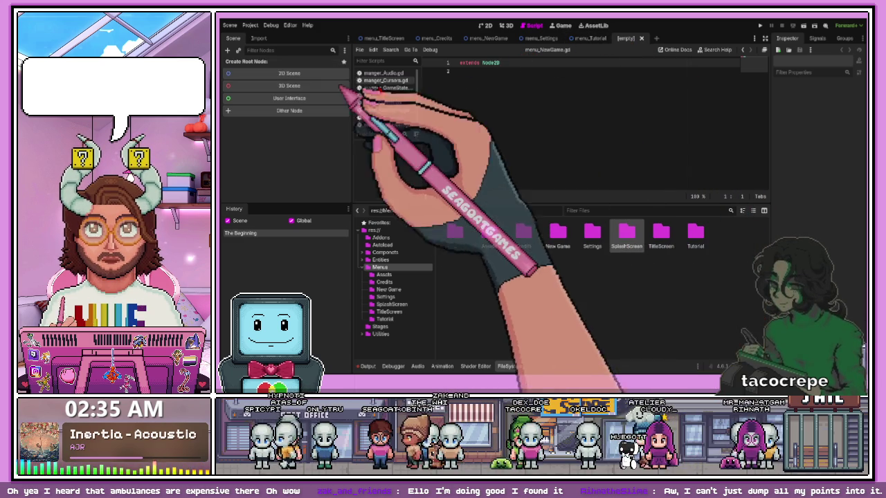
left_click(235, 74)
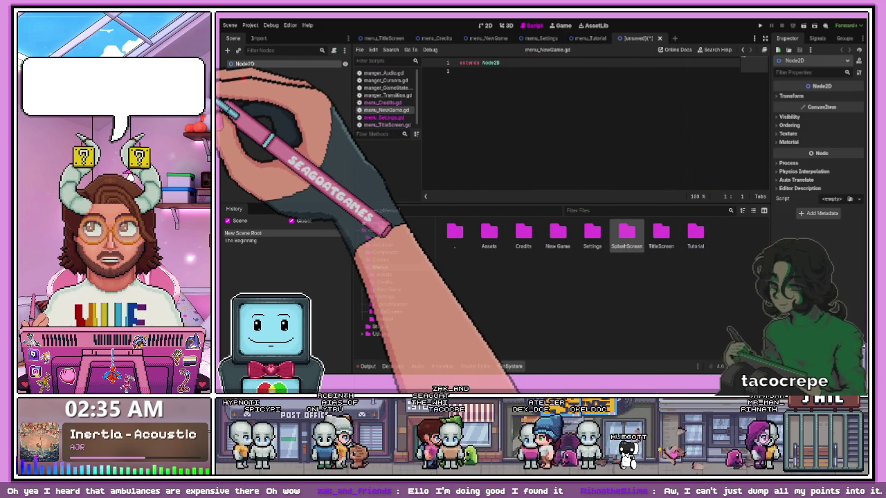
type("menu_SplashScreen")
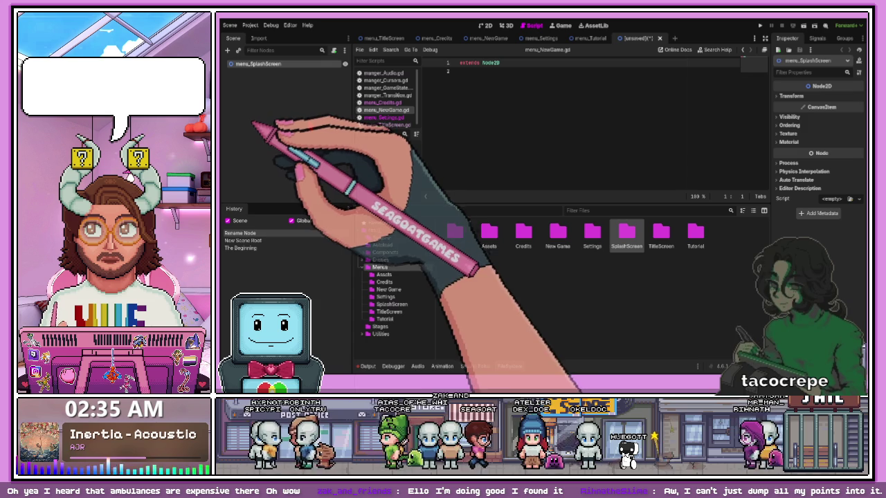
key("Return")
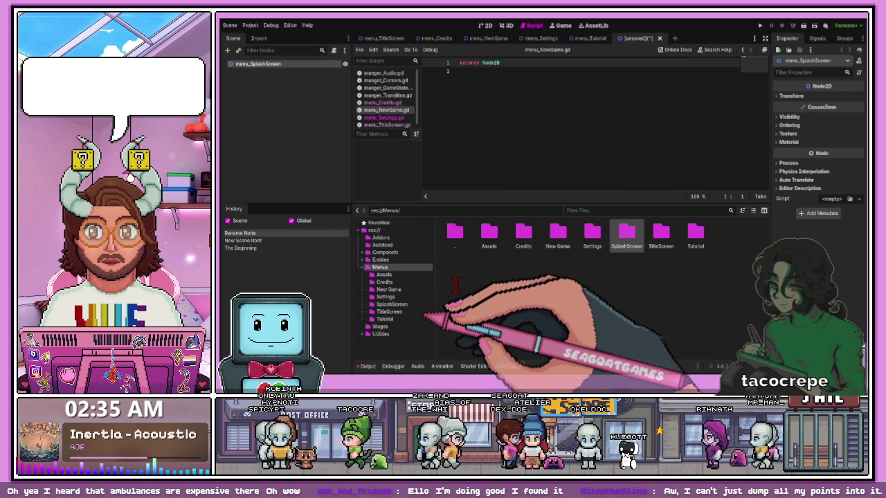